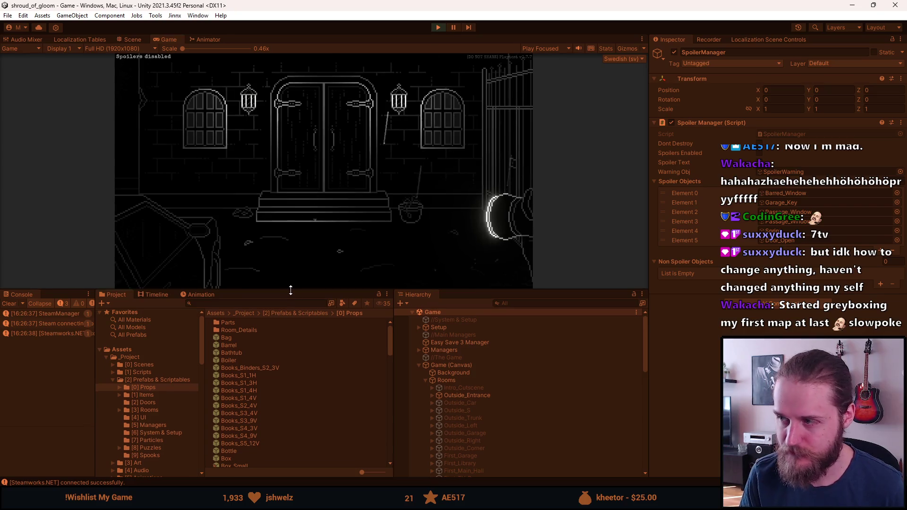
- Make the Game view taller, then pause the game and Save & Quit to the main menu
drag(291, 290, 290, 353)
click(335, 413)
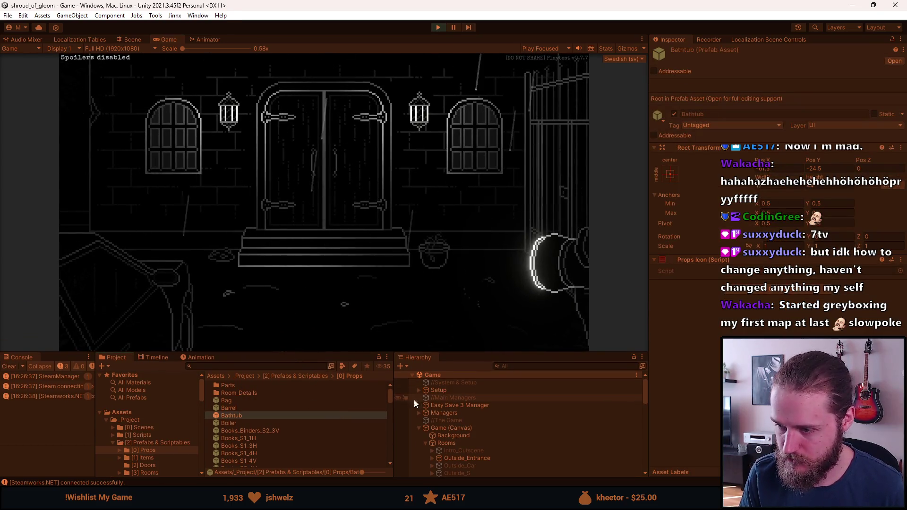
click(449, 427)
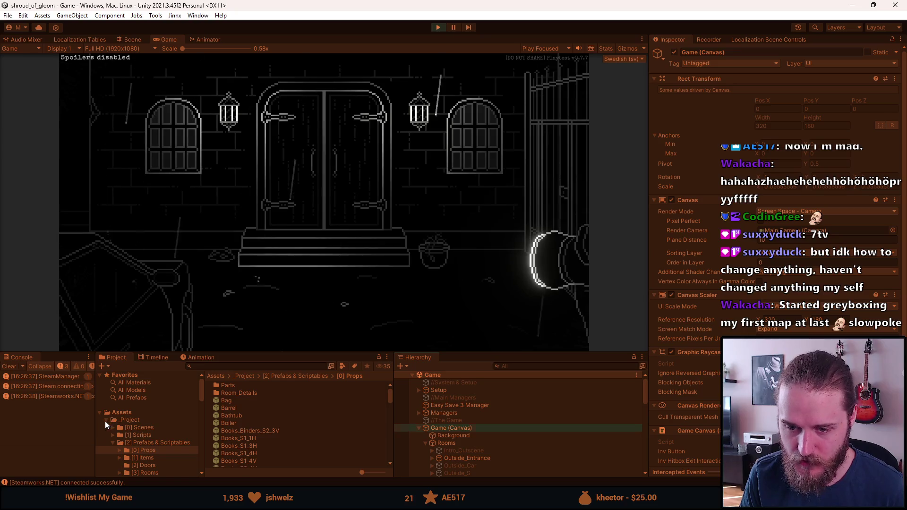
drag(102, 352, 101, 394)
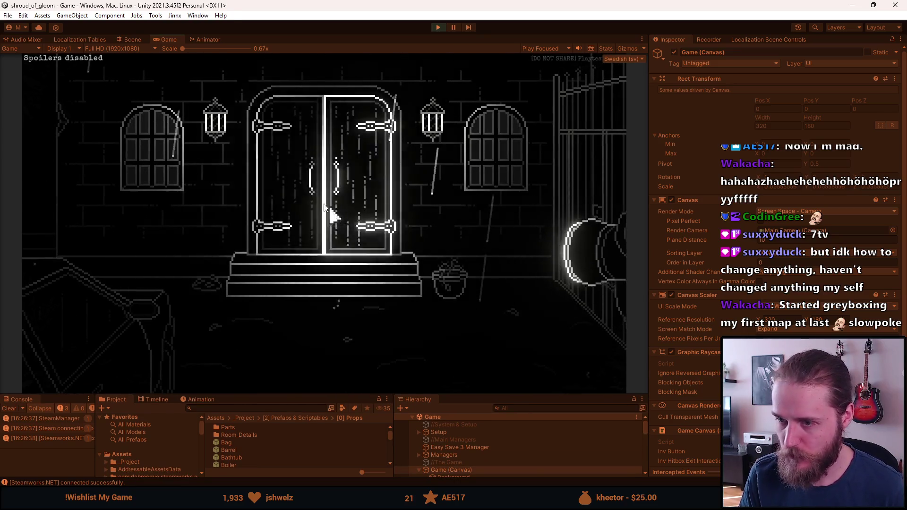
key(Escape)
click(315, 285)
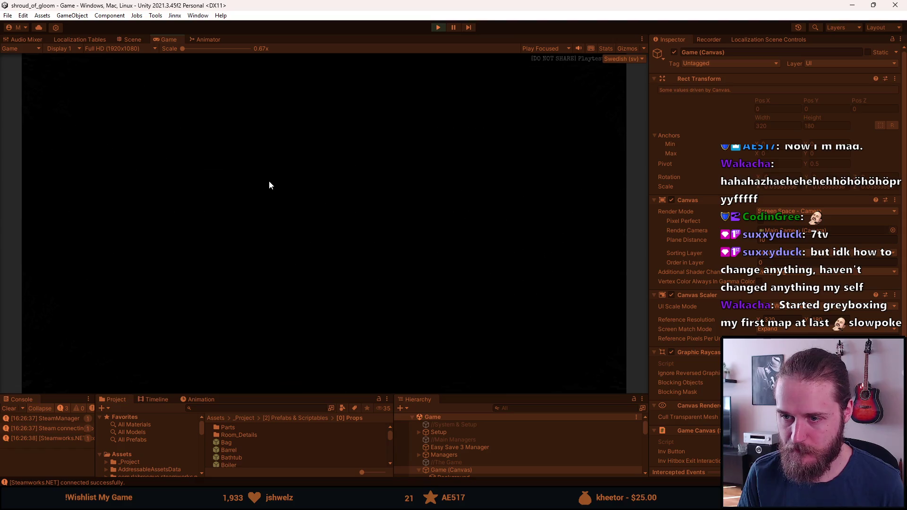
- Set the game's language to English in the settings menu
click(179, 278)
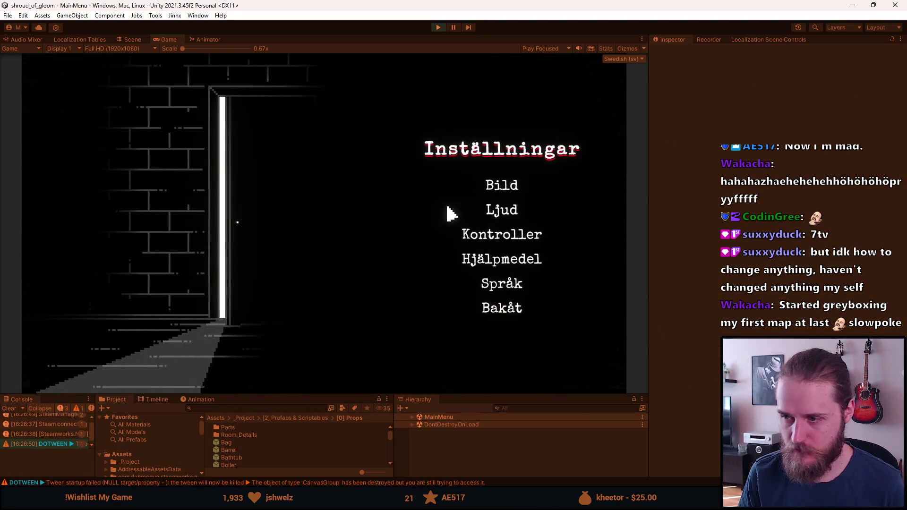
click(473, 189)
click(489, 335)
click(484, 286)
click(444, 161)
click(474, 309)
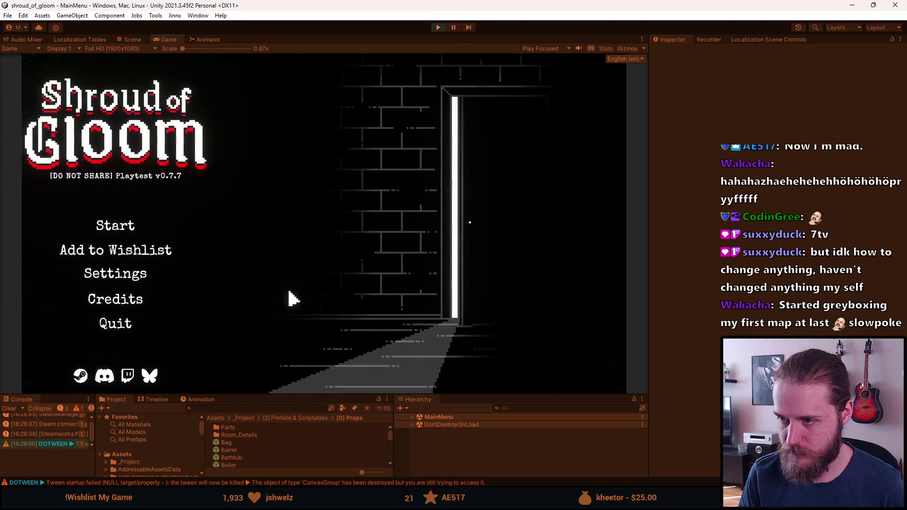
- Start a new game in a save slot and maximize the Game view
click(175, 225)
click(176, 226)
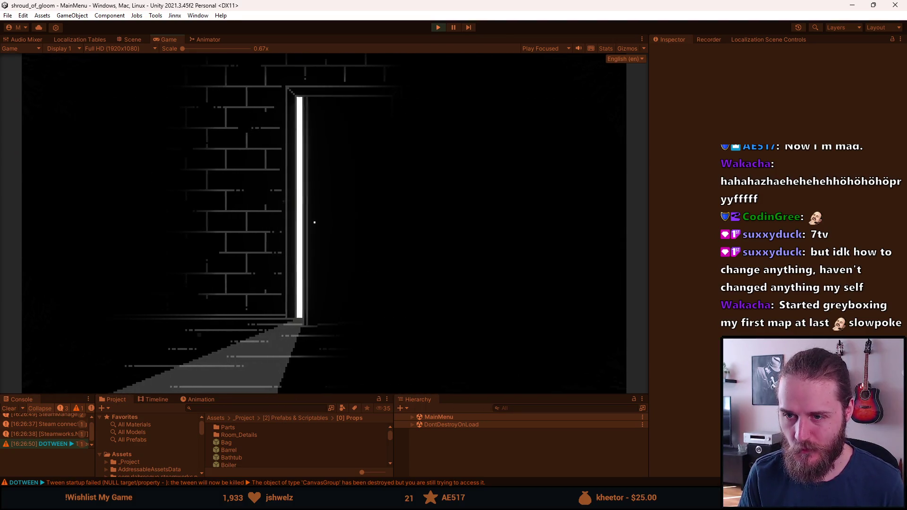
double_click(171, 41)
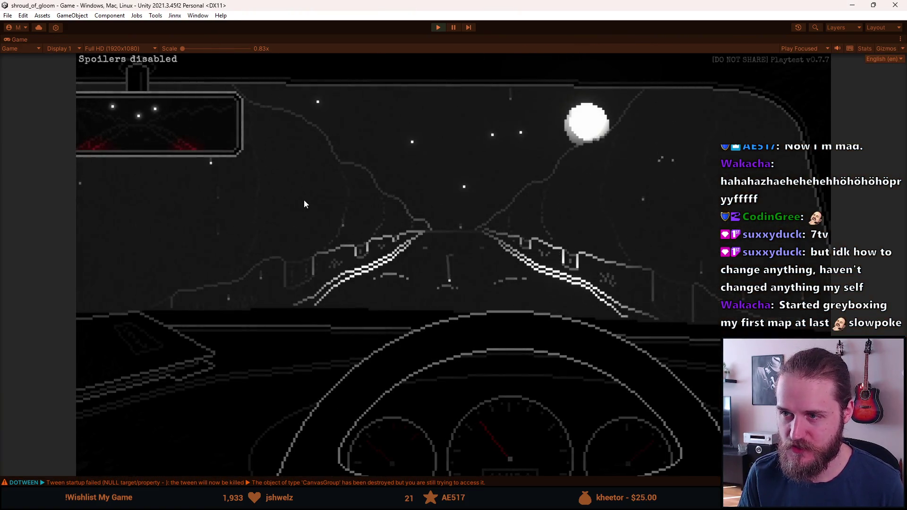
- Pause the game, review the Audio settings page, and resume play
key(Escape)
click(464, 277)
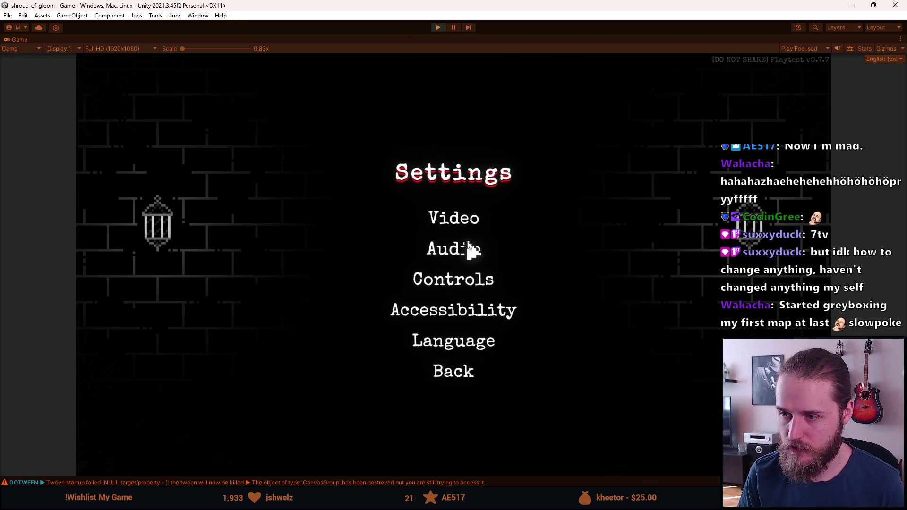
click(469, 247)
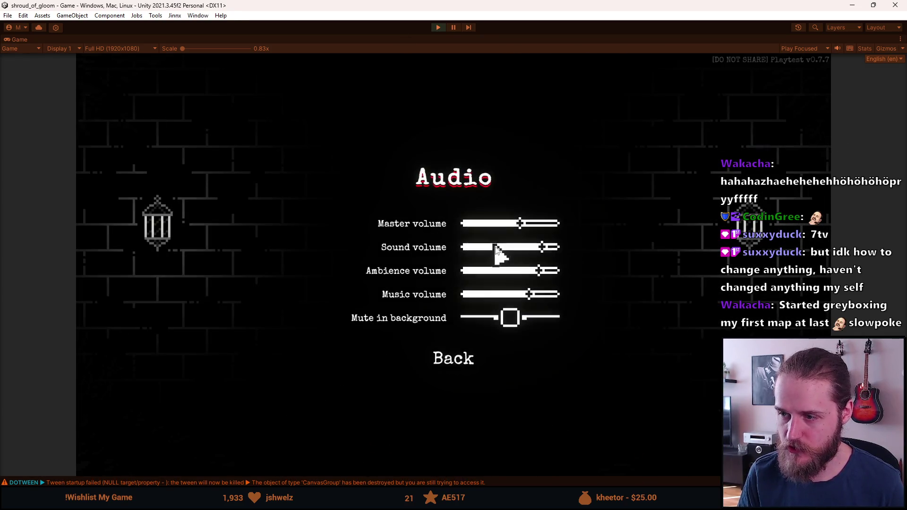
click(470, 366)
click(453, 376)
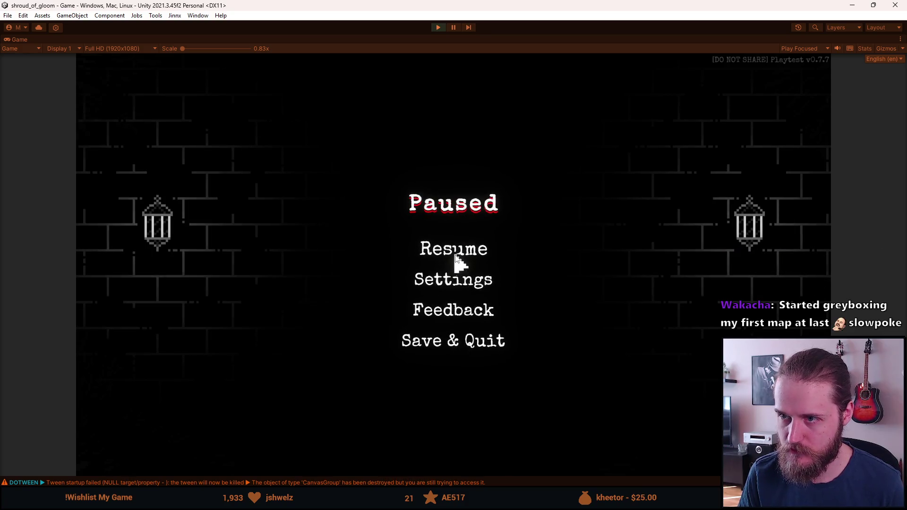
click(457, 257)
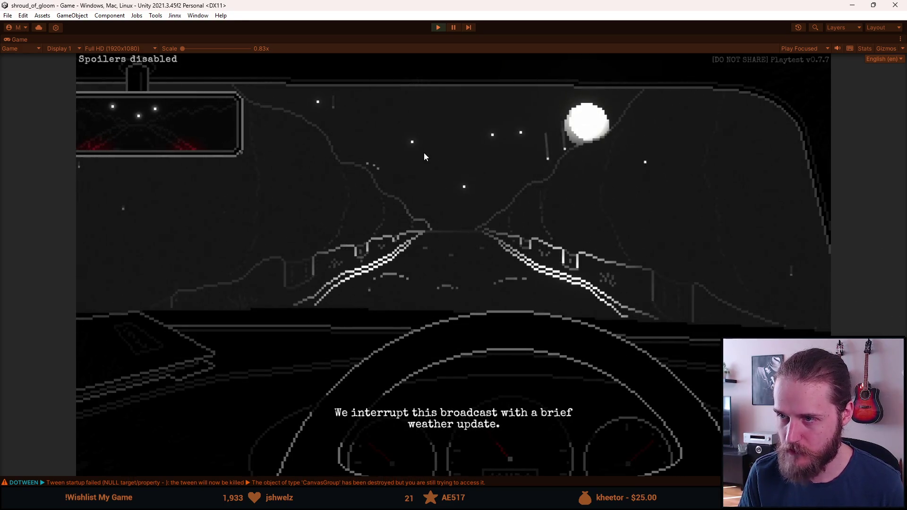
- Skip the driving cutscene, pausing and resuming it along the way
key(space)
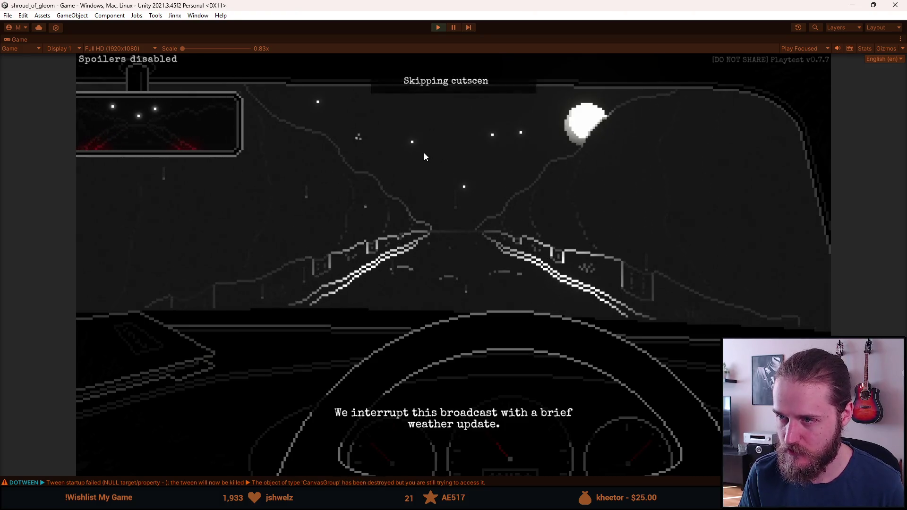
key(Escape)
key(Escape)
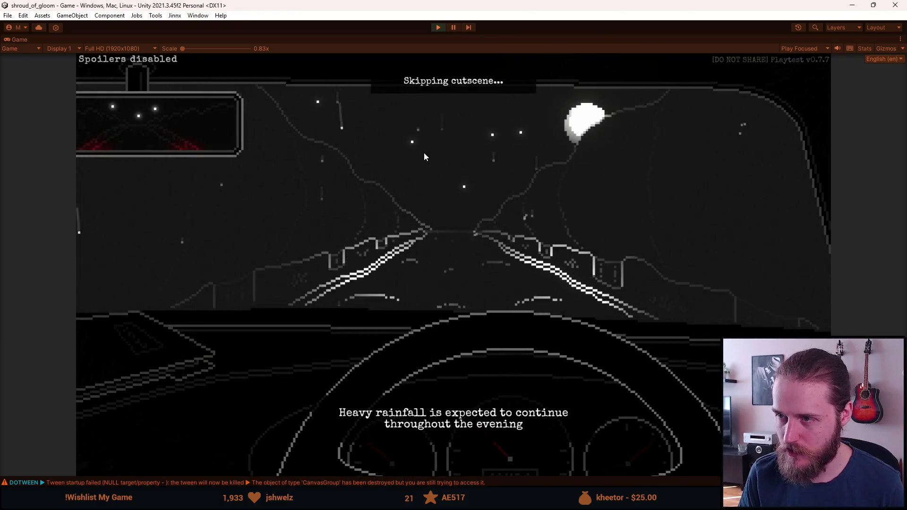
key(Escape)
key(Escape)
key(space)
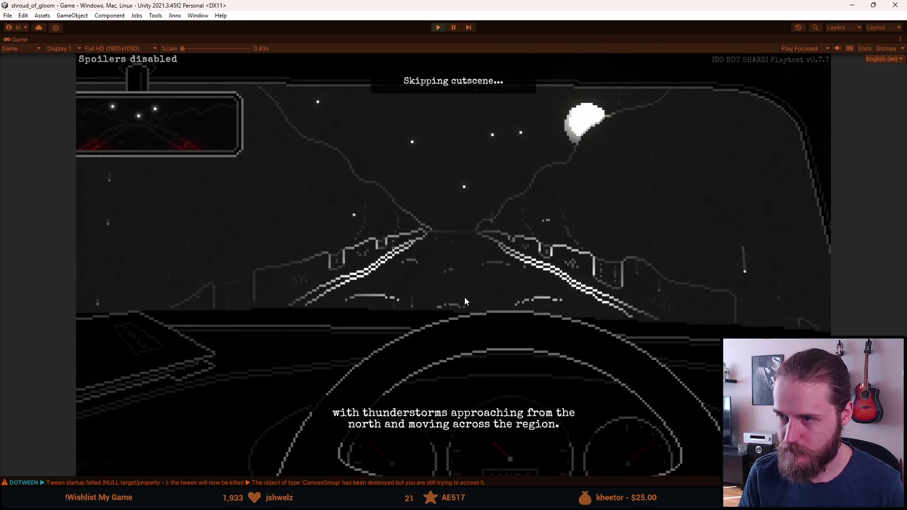
key(Escape)
key(Escape)
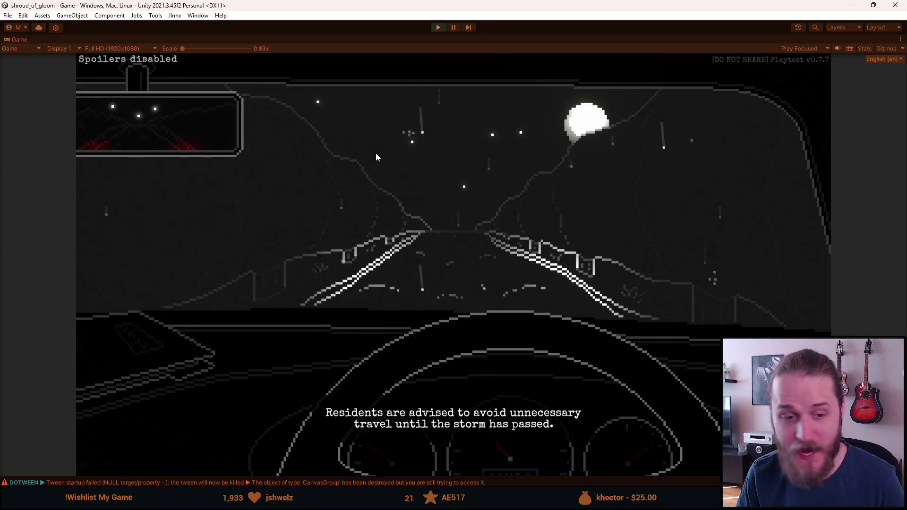
- Recheck the Audio settings from the pause menu, then resume the cutscene
key(Escape)
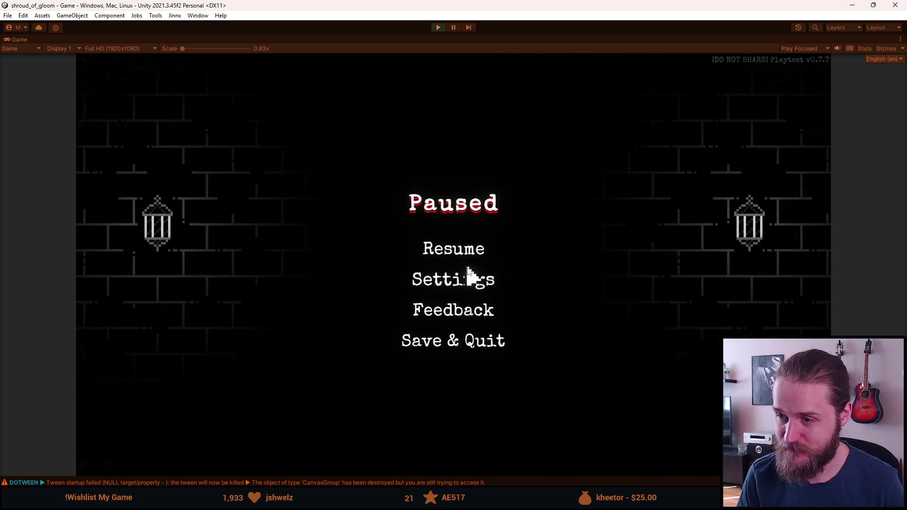
click(468, 274)
click(456, 253)
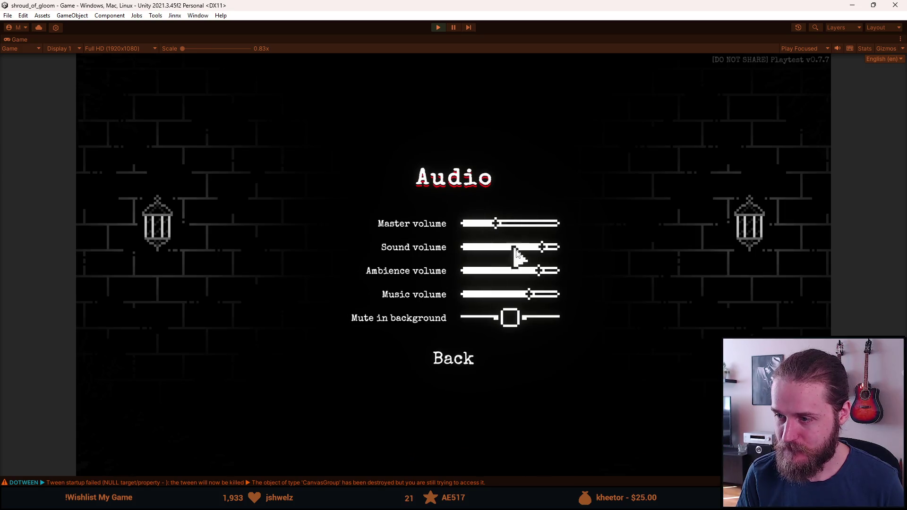
click(449, 369)
click(459, 364)
click(461, 241)
key(Escape)
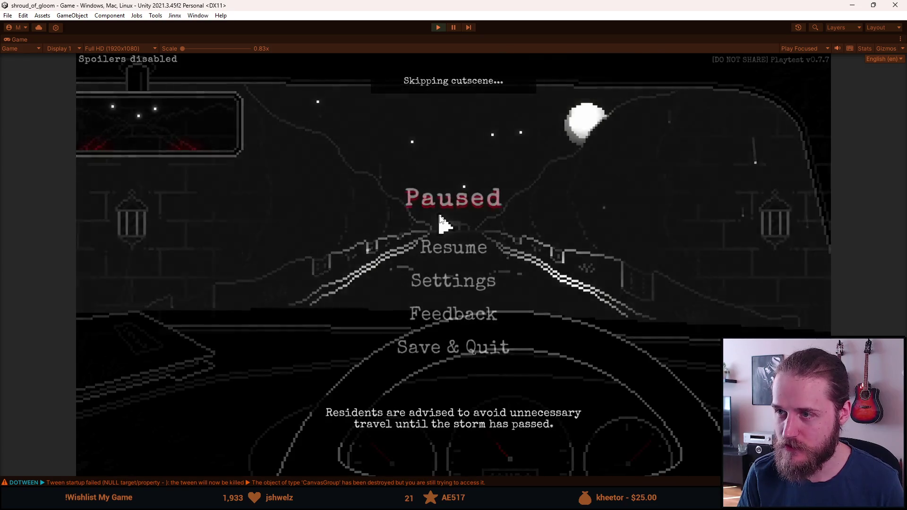
key(Escape)
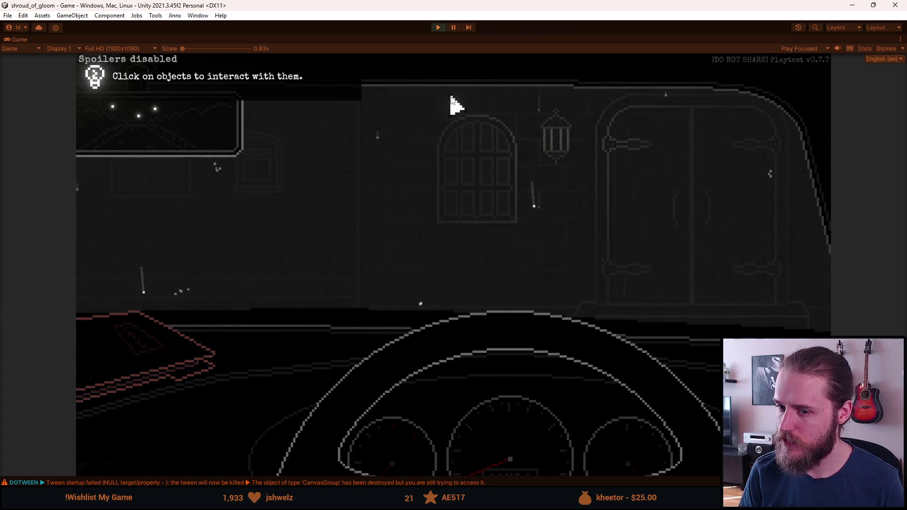
- Use the red dashboard object, exit the car to the door scene, then Save & Quit
click(166, 334)
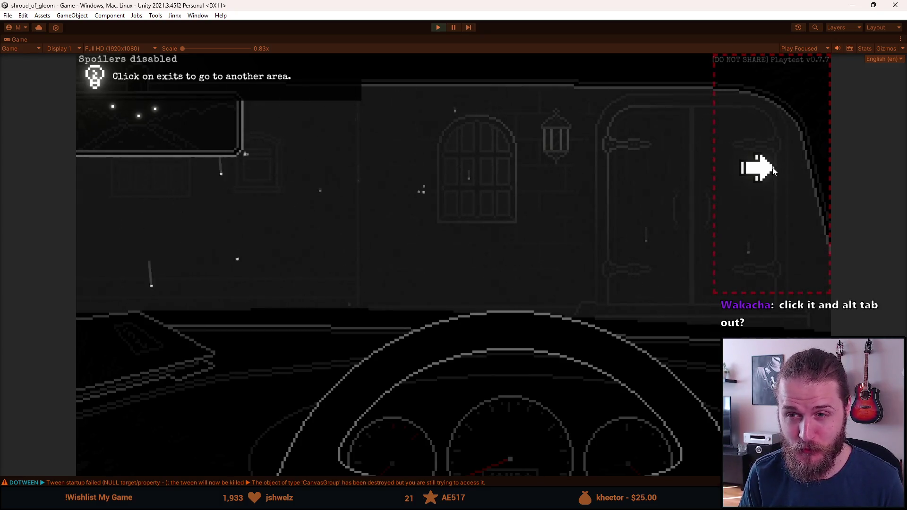
click(773, 168)
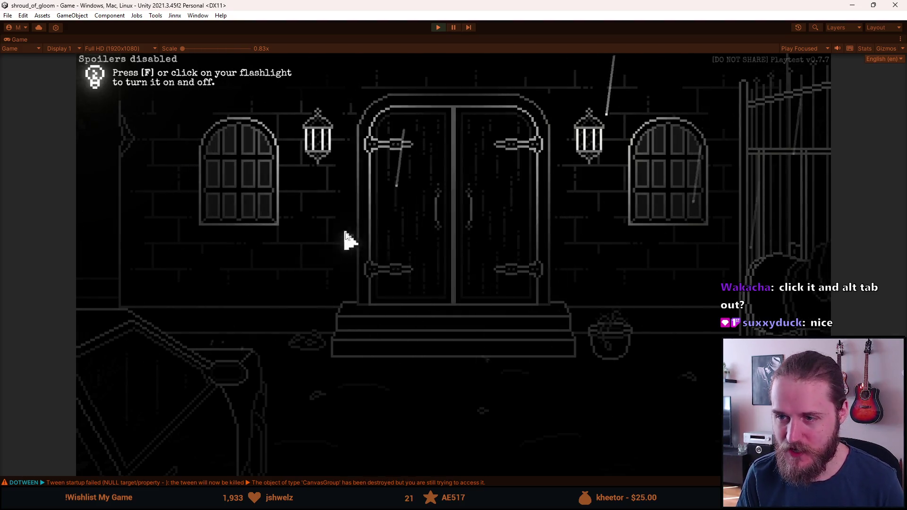
key(Escape)
click(449, 343)
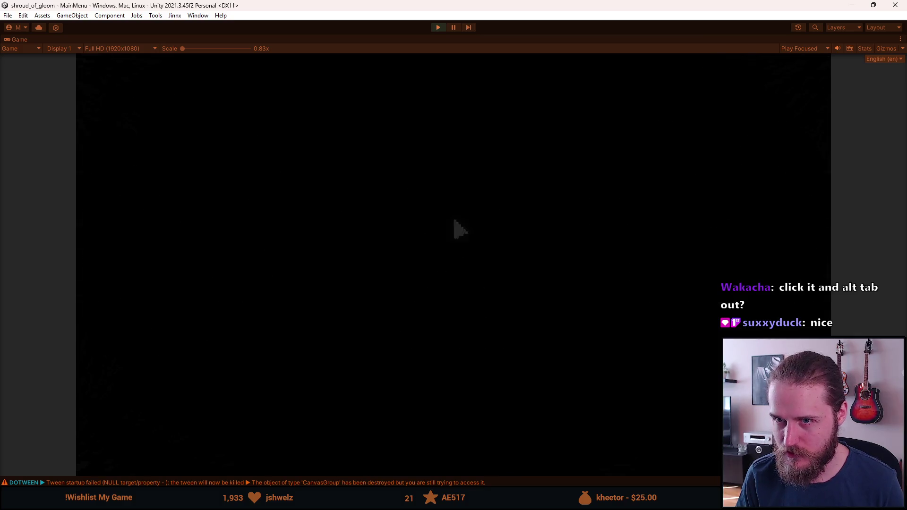
- Delete the Slot 2 save and restore the full editor layout
click(257, 272)
click(375, 266)
click(469, 281)
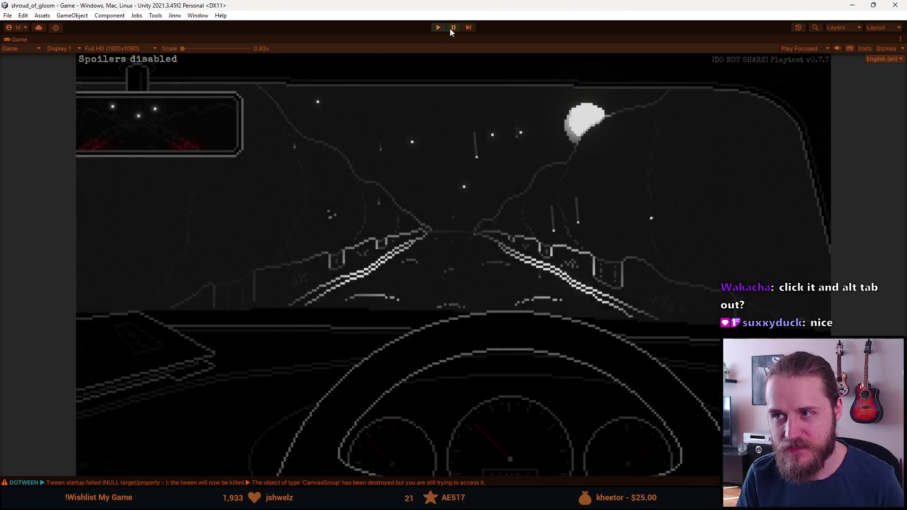
click(449, 28)
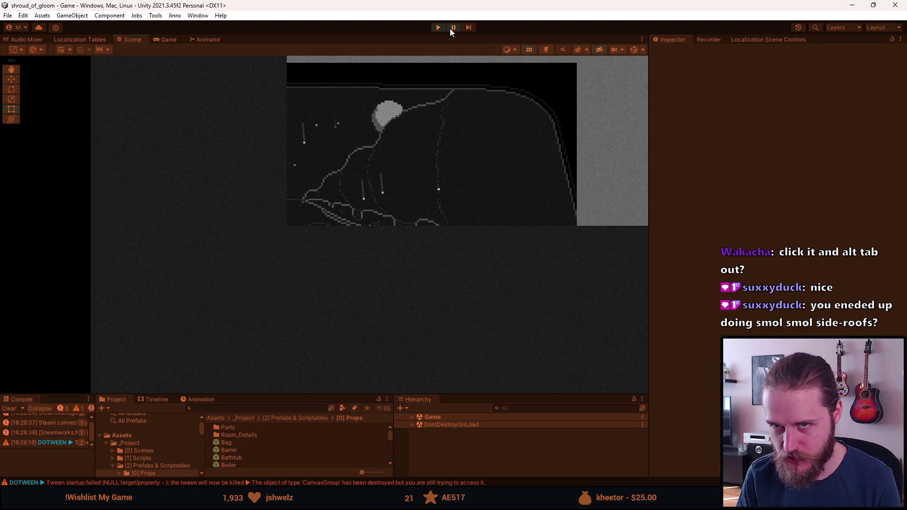
- Resume play mode and test skipping and pausing the car cutscene with Space and Escape
click(450, 29)
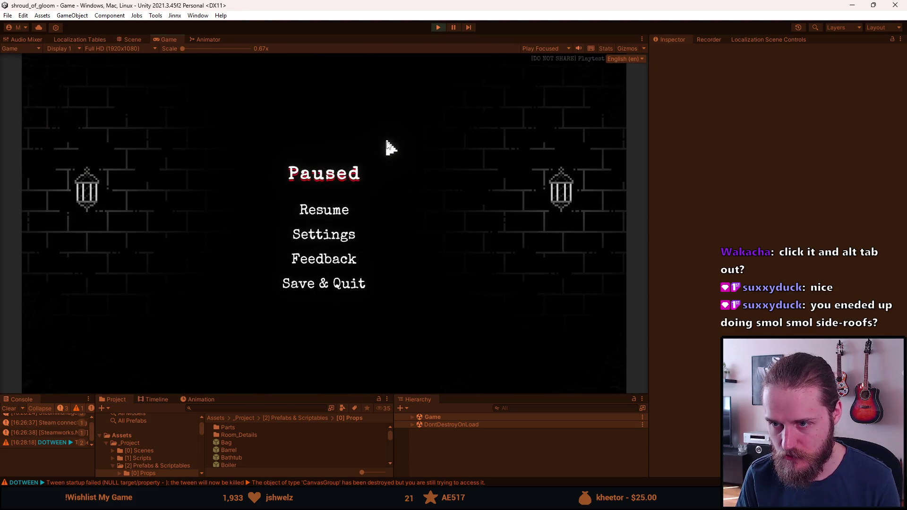
key(Escape)
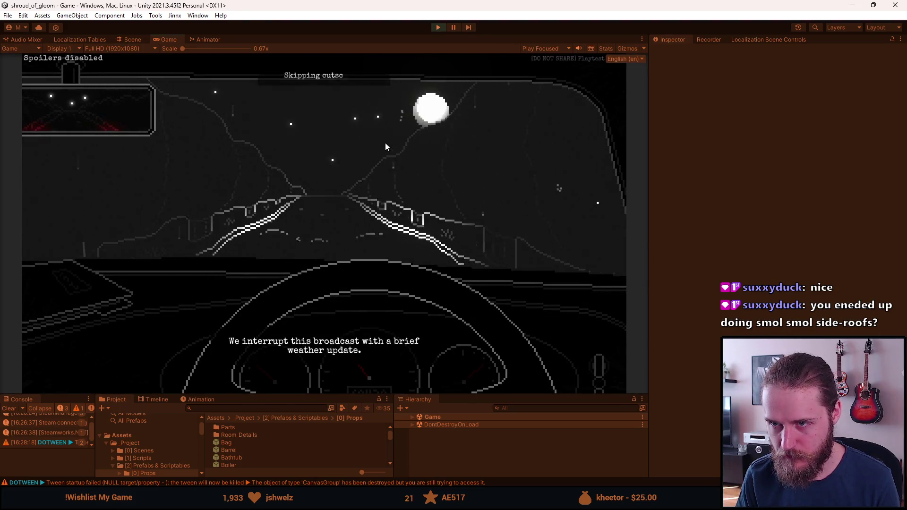
key(Escape)
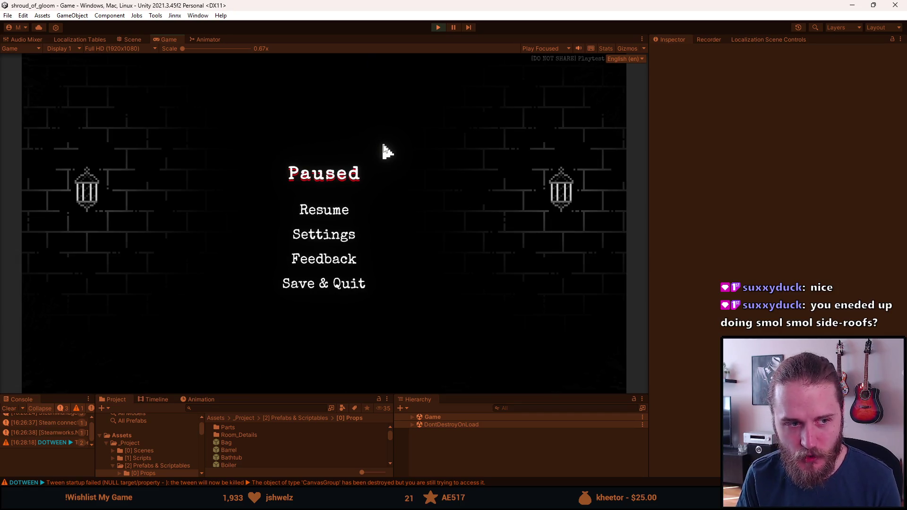
key(Escape)
key(Escape)
key(Escape)
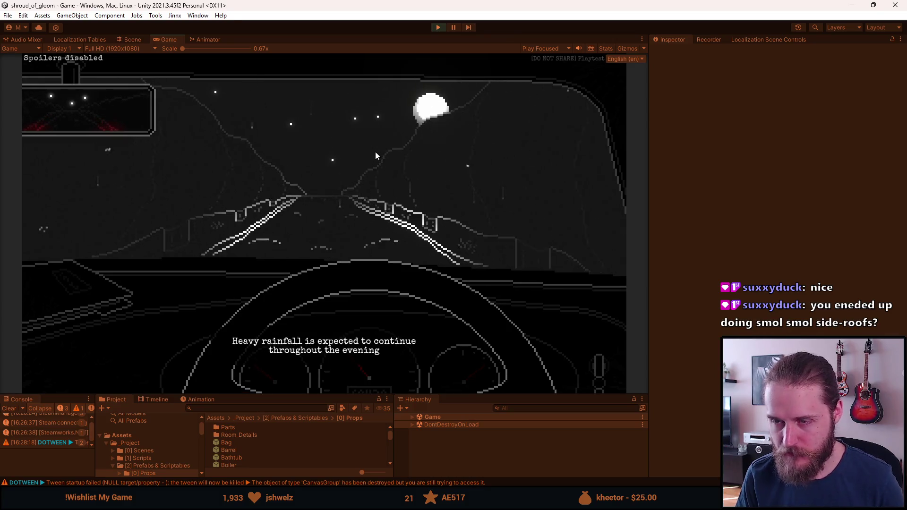
key(space)
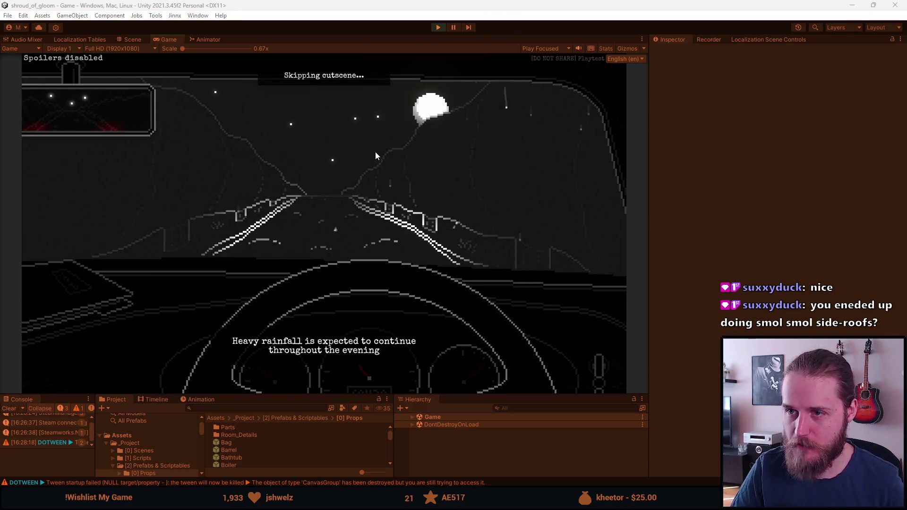
click(307, 88)
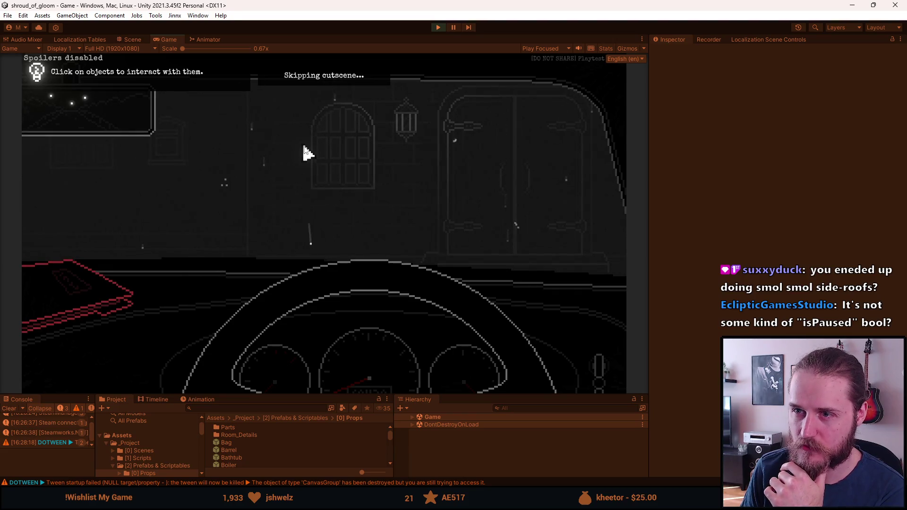
key(Escape)
key(Escape)
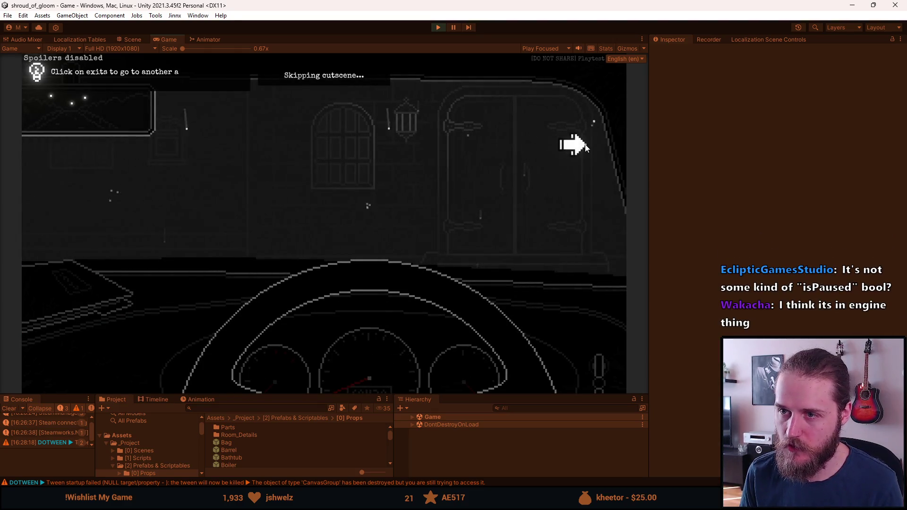
key(Escape)
key(Escape)
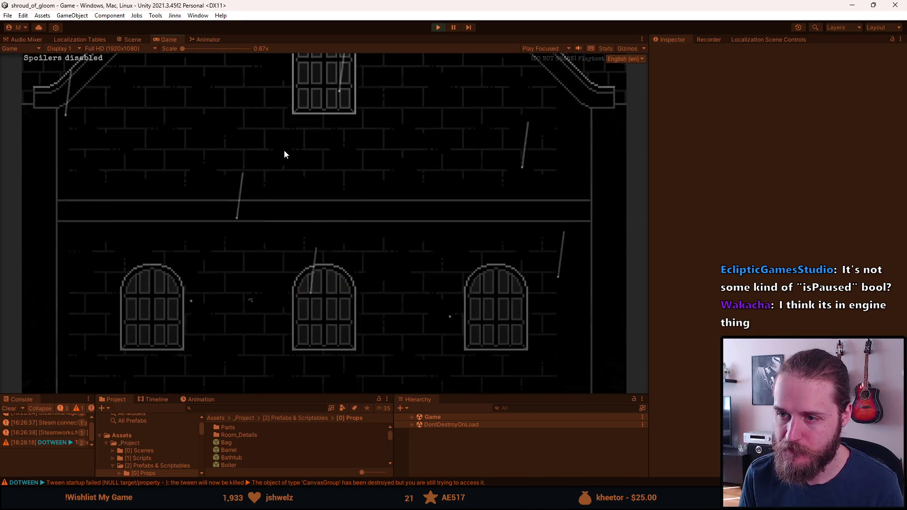
- Stop the play-test and focus the Project asset search field
key(alt+Tab)
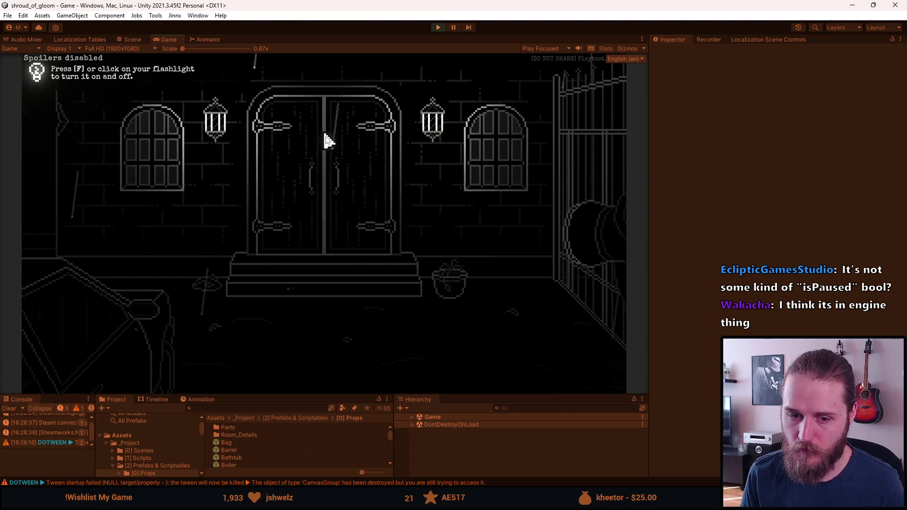
click(438, 27)
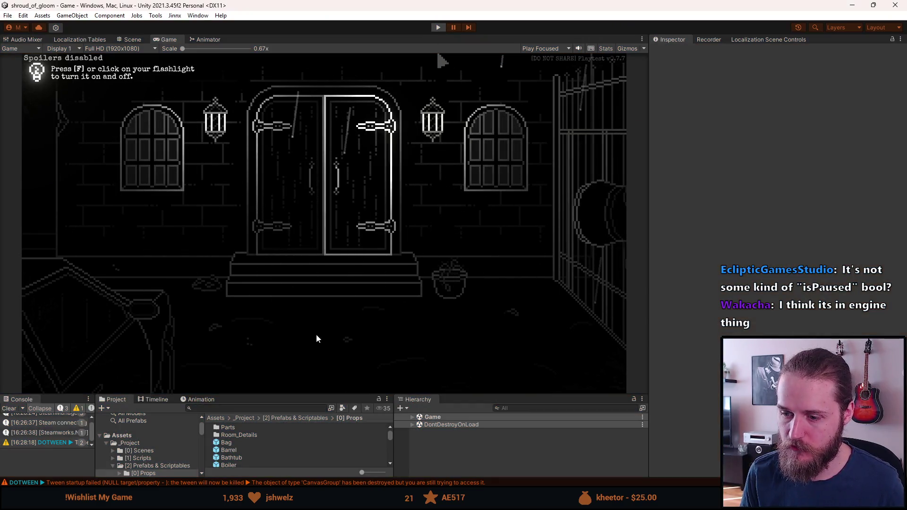
click(240, 408)
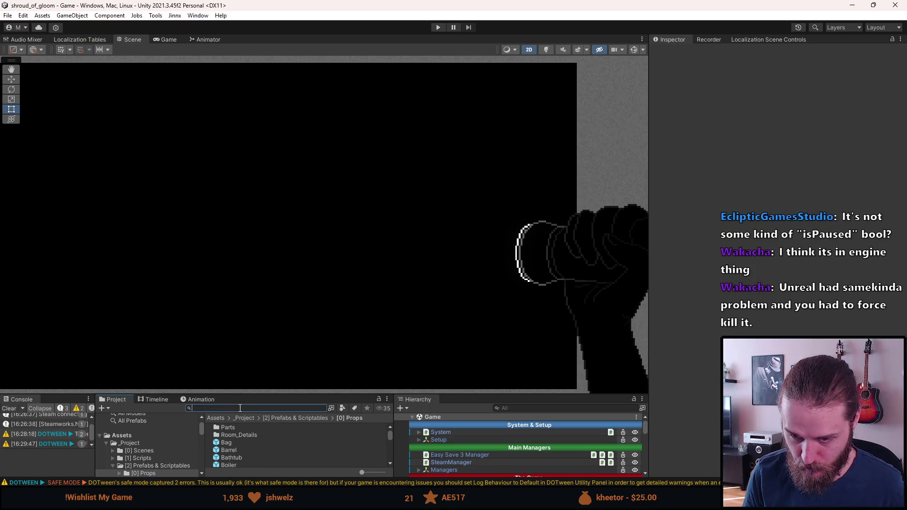
- Search the Project for 'timll' and select the TimelineManager script
text(timl)
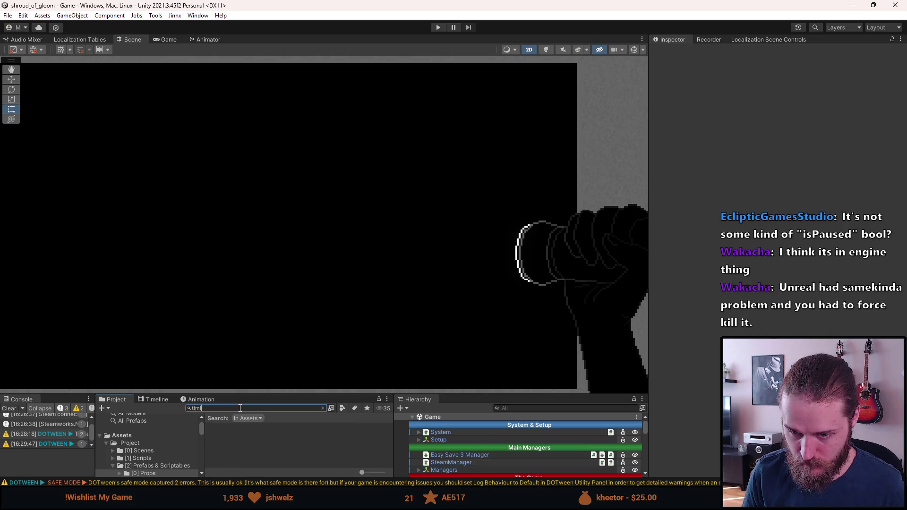
key(BackSpace)
text(el)
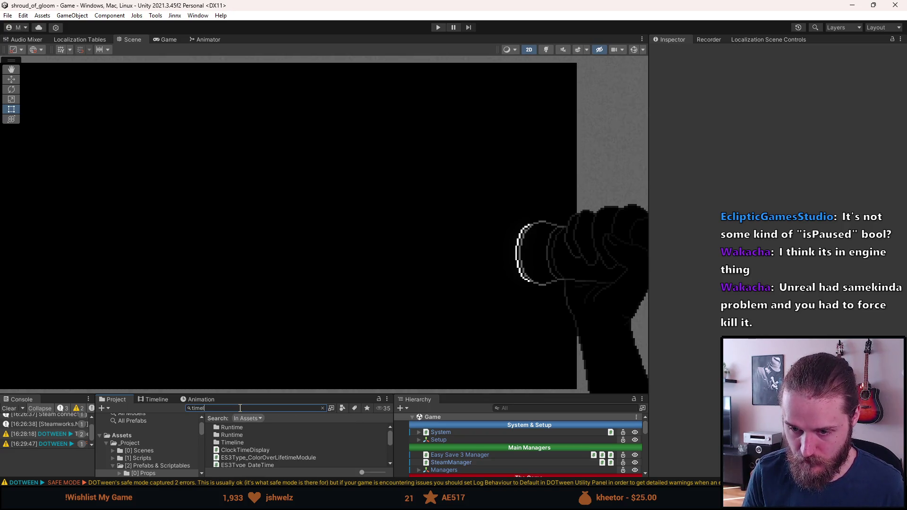
key(Down)
key(Down)
key(Down)
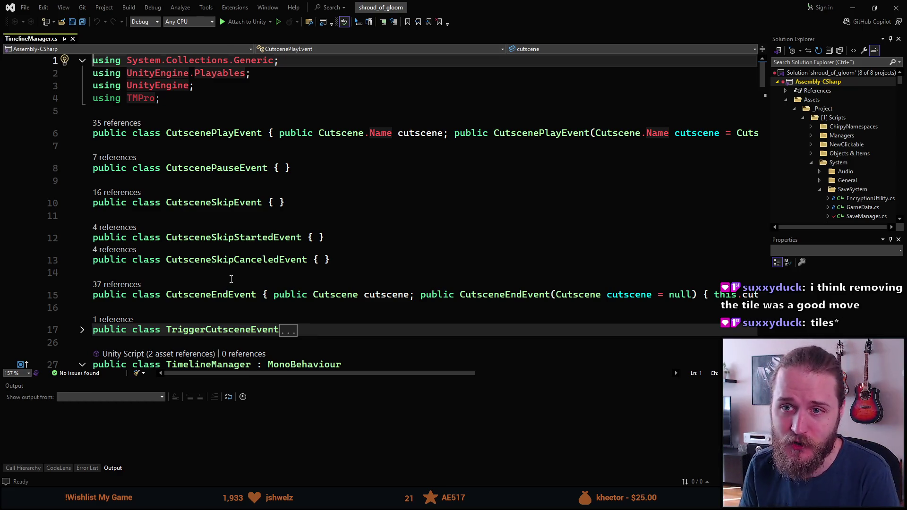
- Remove and sort the unused usings in TimelineManager.cs, then save it
click(265, 147)
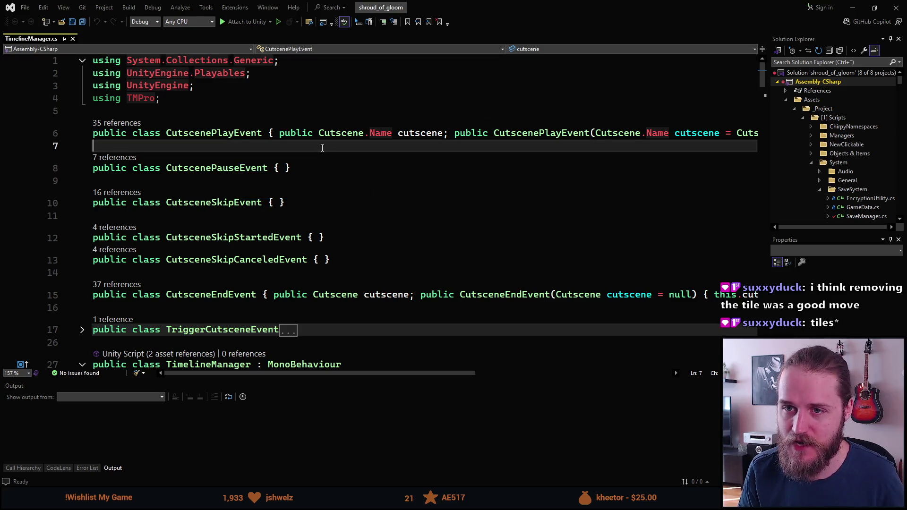
key(ctrl+r)
key(ctrl+g)
key(ctrl+s)
- Place the cursor on the blank line inside the OnCutscenePaused method
scroll(265, 195, down, 9)
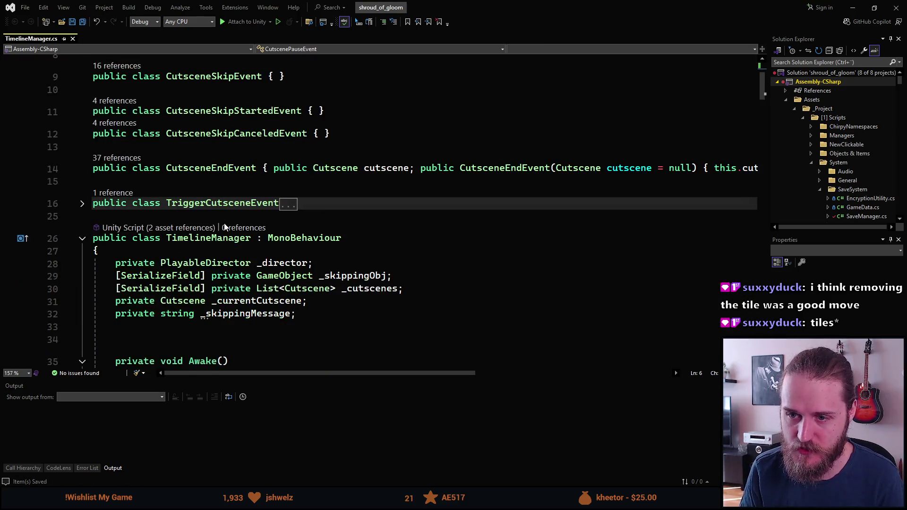
scroll(230, 222, down, 17)
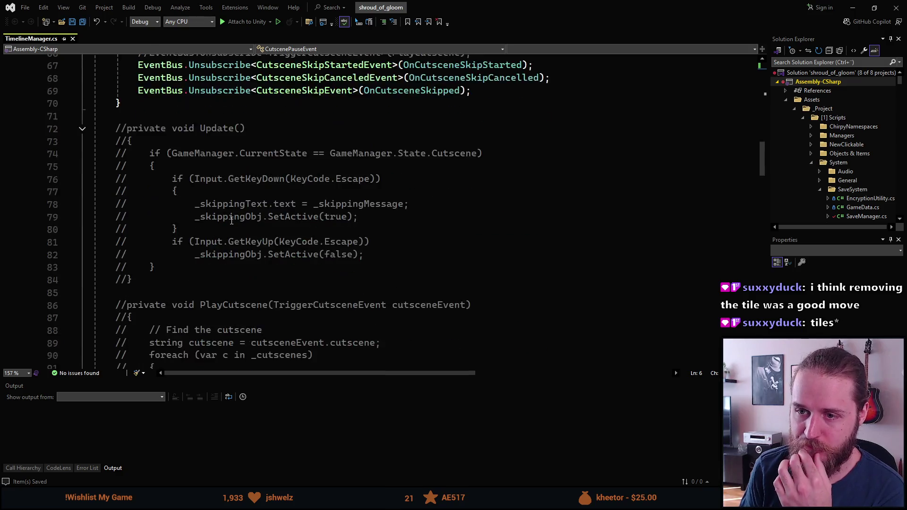
scroll(237, 230, down, 8)
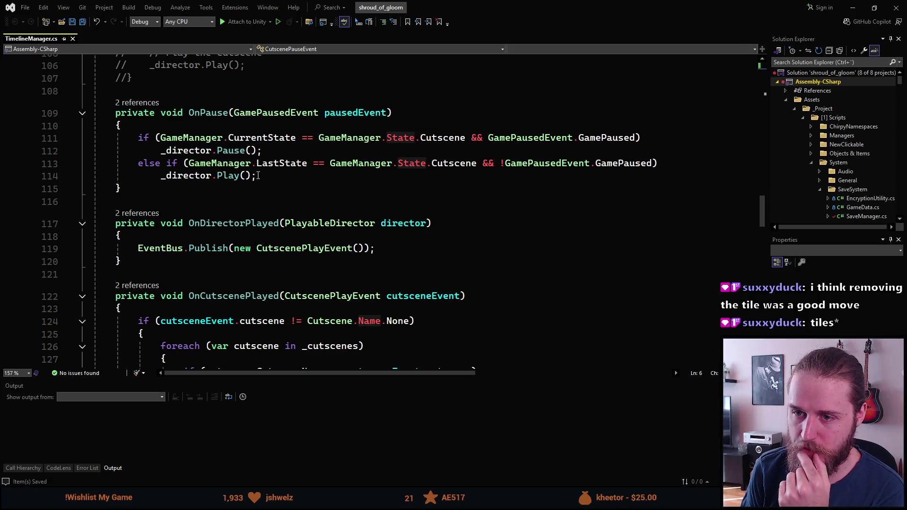
scroll(258, 175, down, 4)
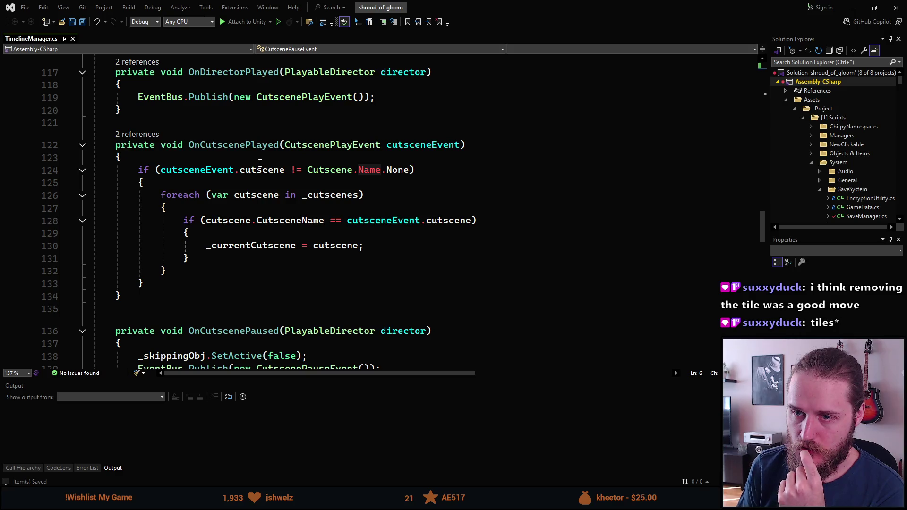
scroll(259, 163, down, 6)
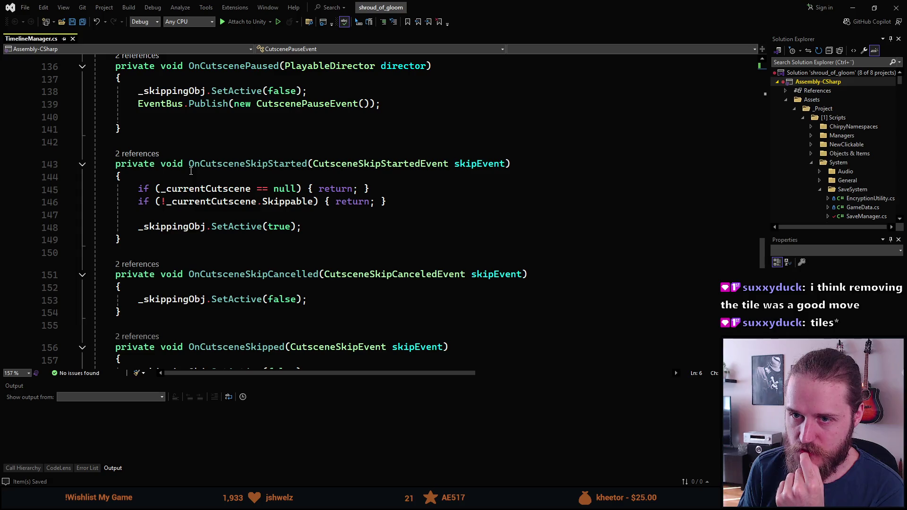
scroll(191, 171, up, 2)
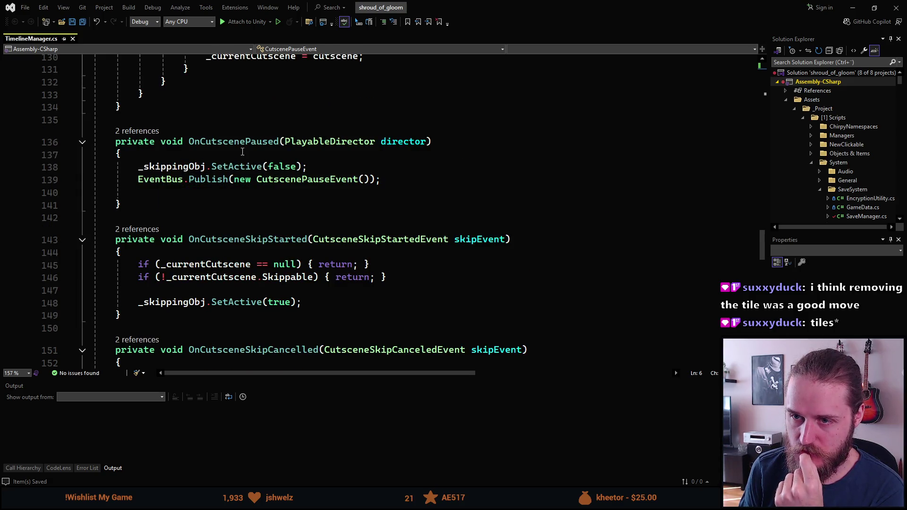
click(202, 192)
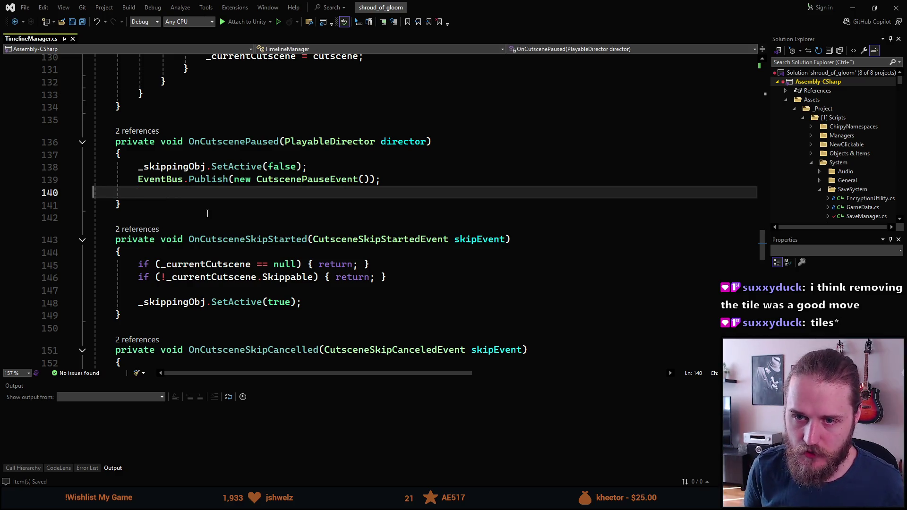
key(BackSpace)
key(ctrl+s)
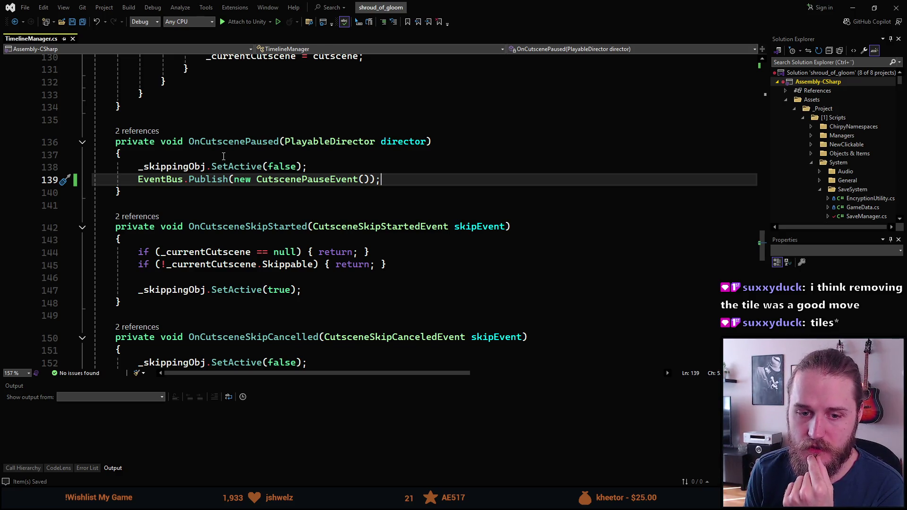
scroll(165, 227, down, 1)
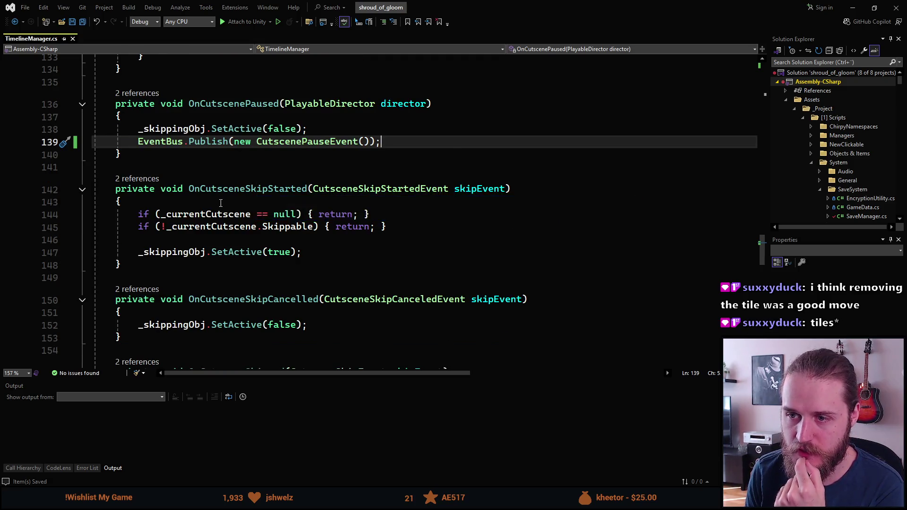
scroll(217, 199, down, 1)
click(232, 152)
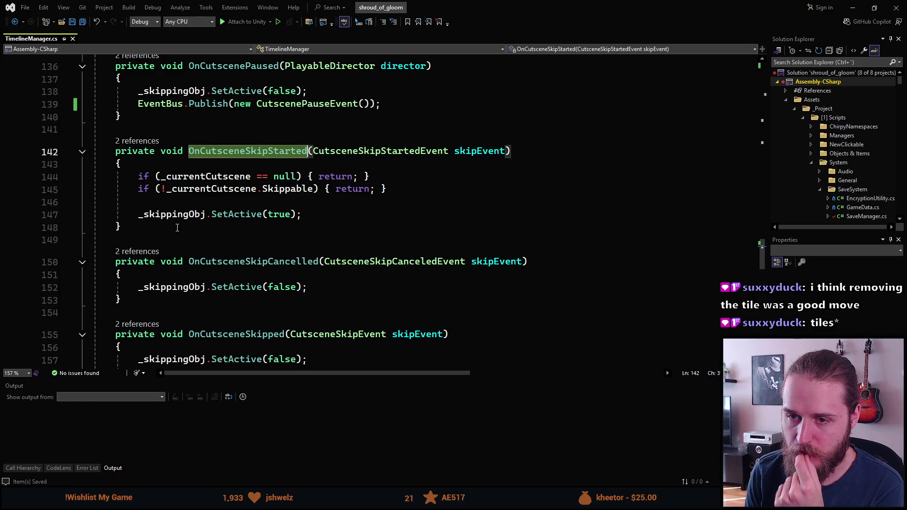
click(177, 215)
click(279, 214)
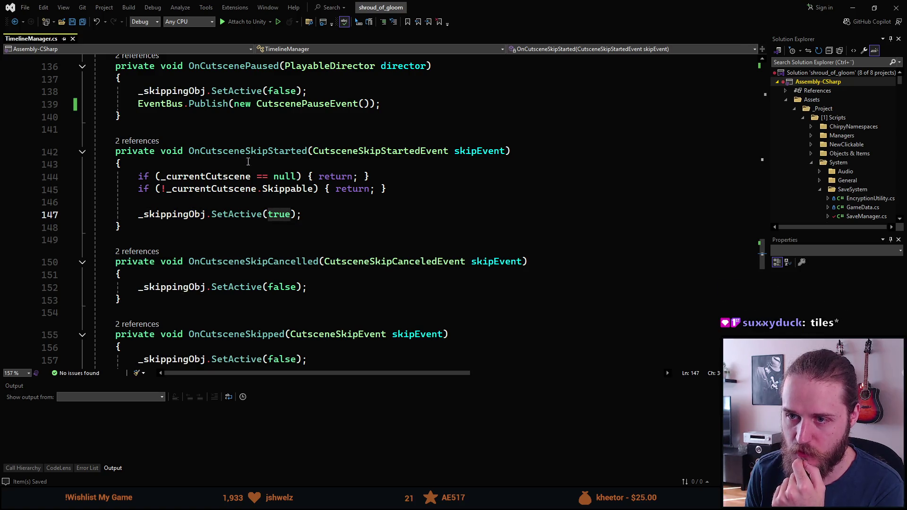
click(248, 152)
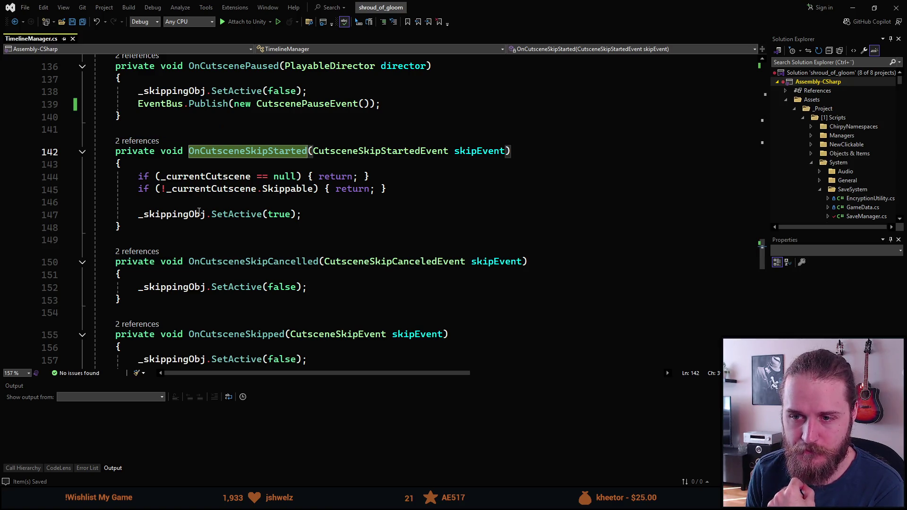
click(278, 215)
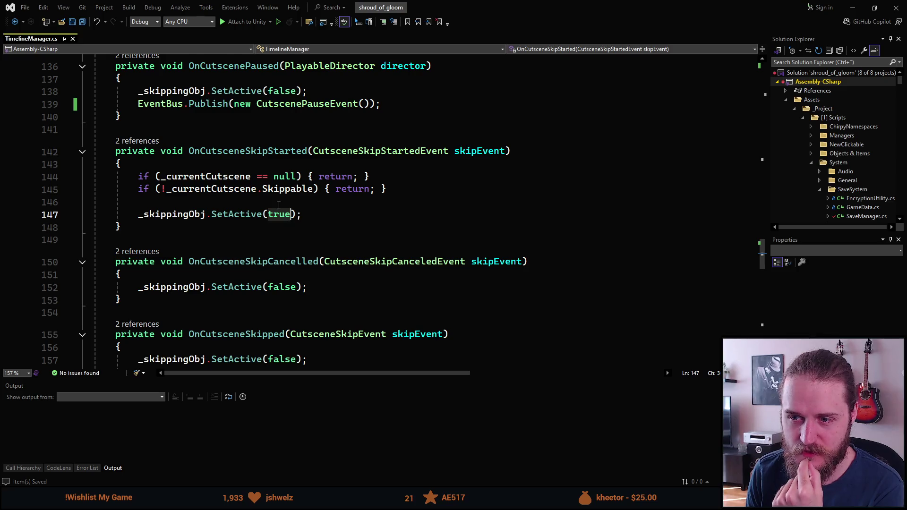
scroll(267, 182, down, 1)
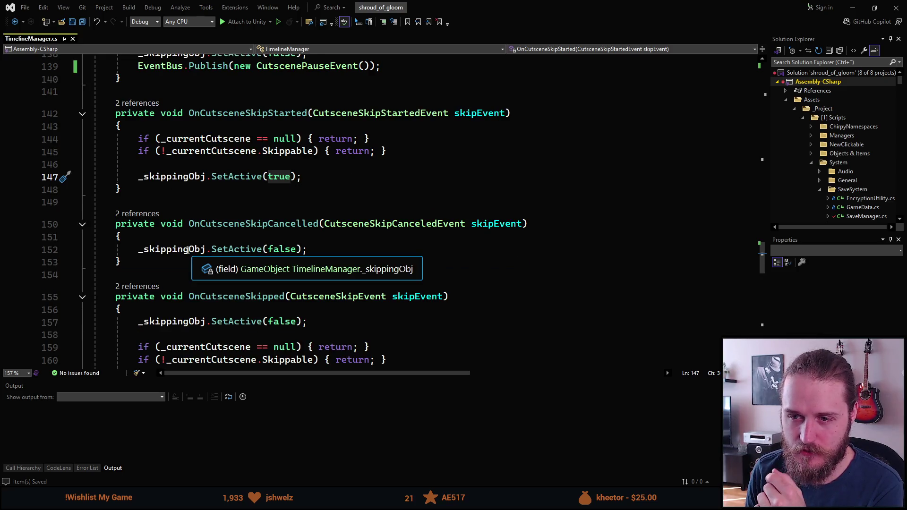
click(257, 224)
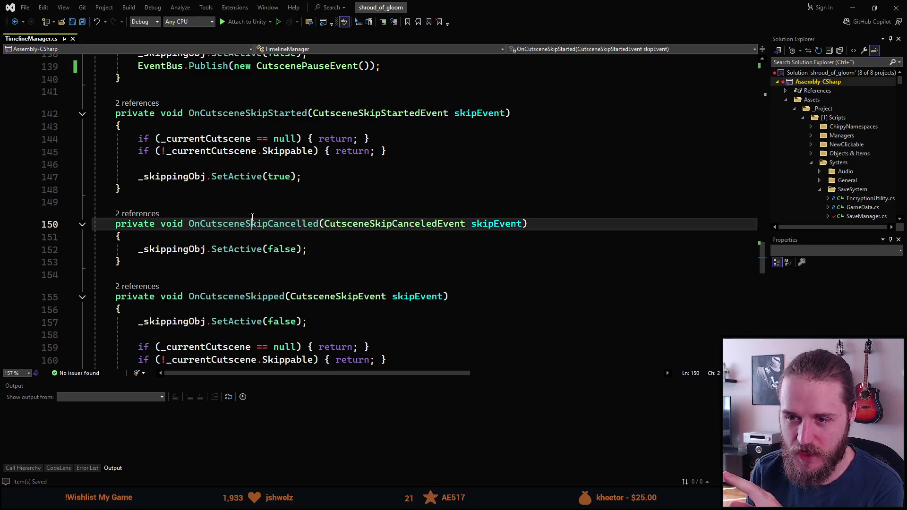
click(291, 249)
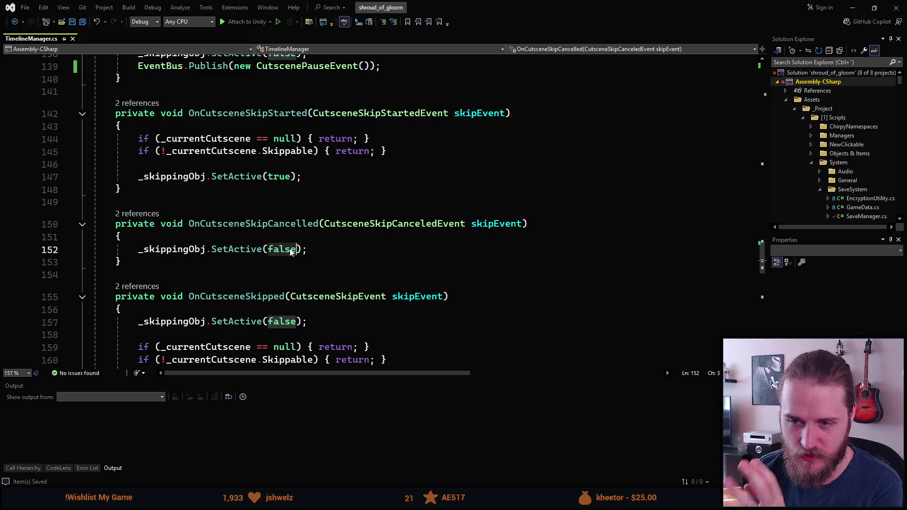
scroll(284, 236, down, 1)
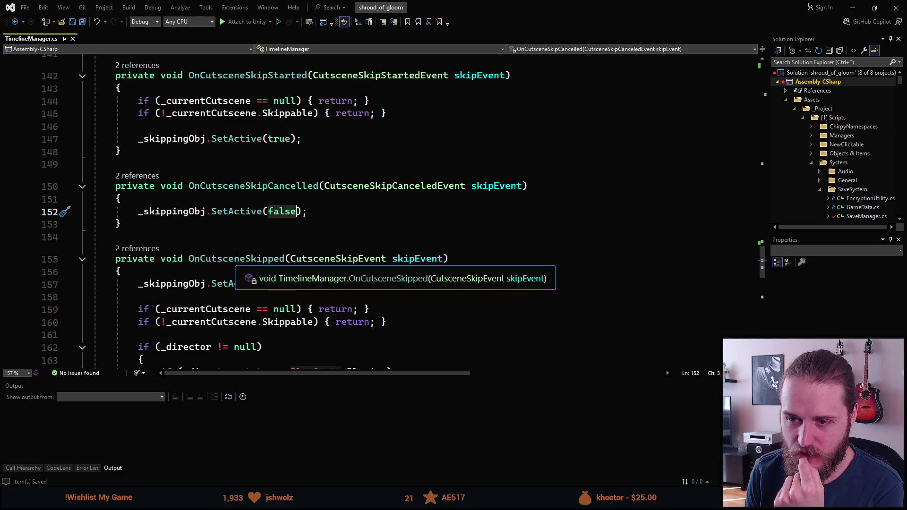
click(229, 260)
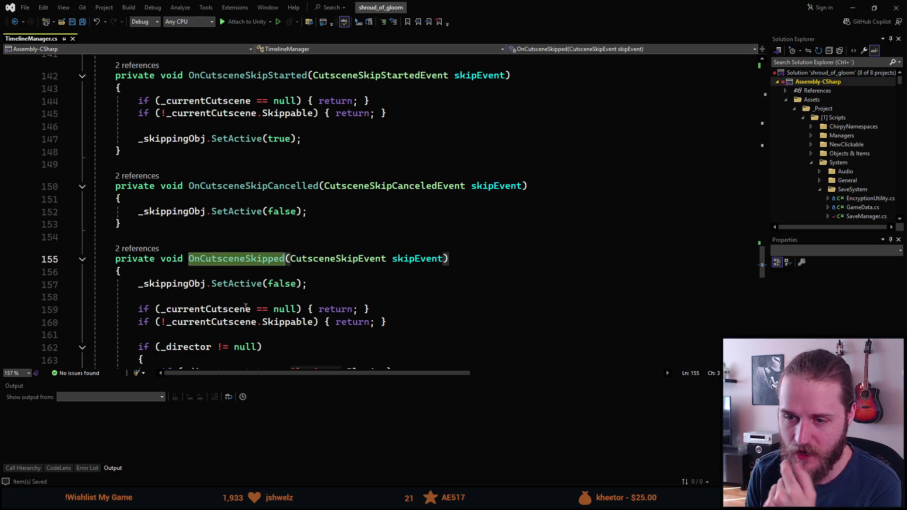
scroll(222, 277, up, 2)
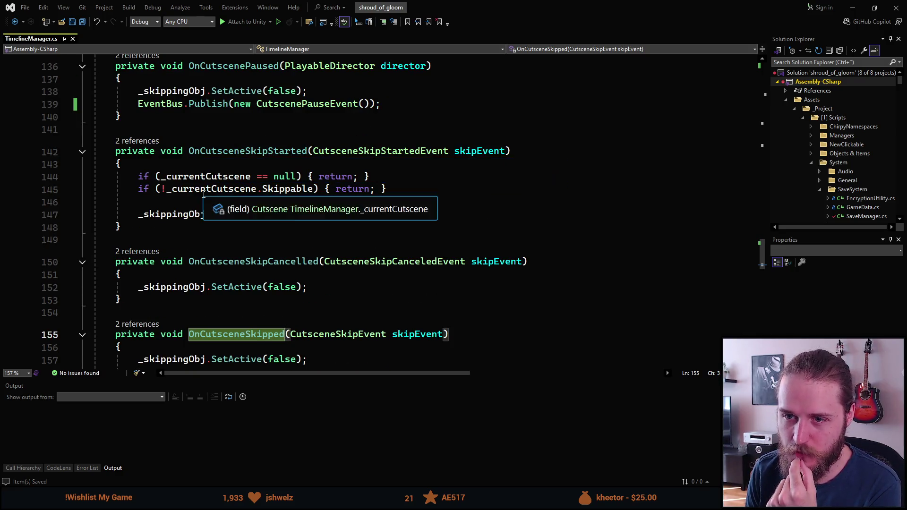
scroll(255, 137, down, 1)
mouse_move(188, 108)
mouse_down()
mouse_move(331, 152)
mouse_move(303, 177)
mouse_move(311, 182)
mouse_up()
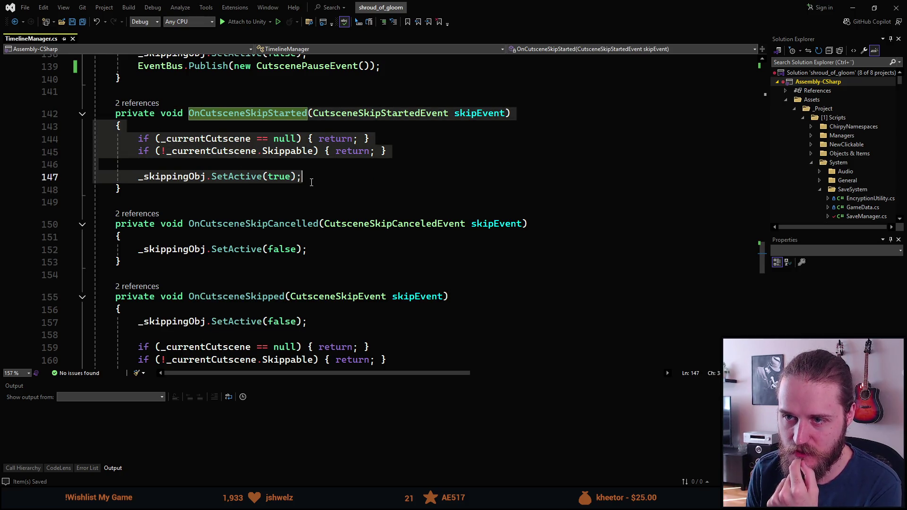
click(281, 177)
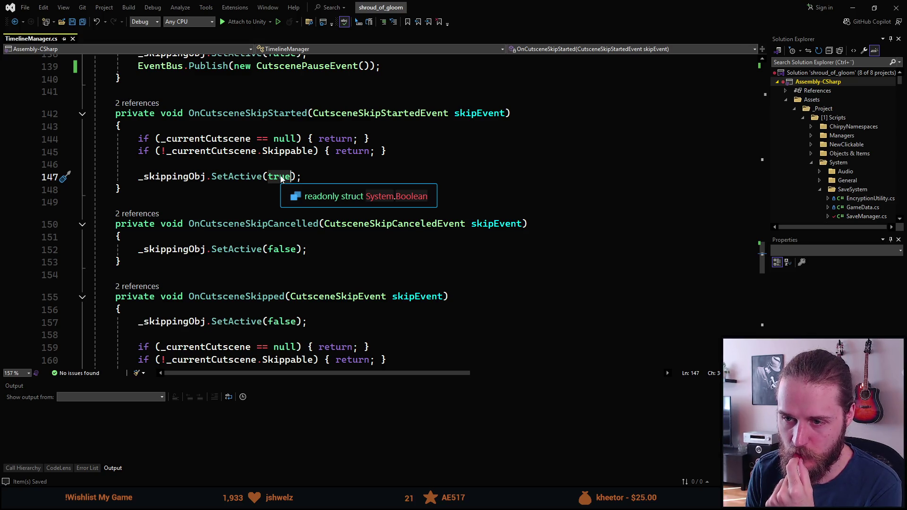
click(318, 224)
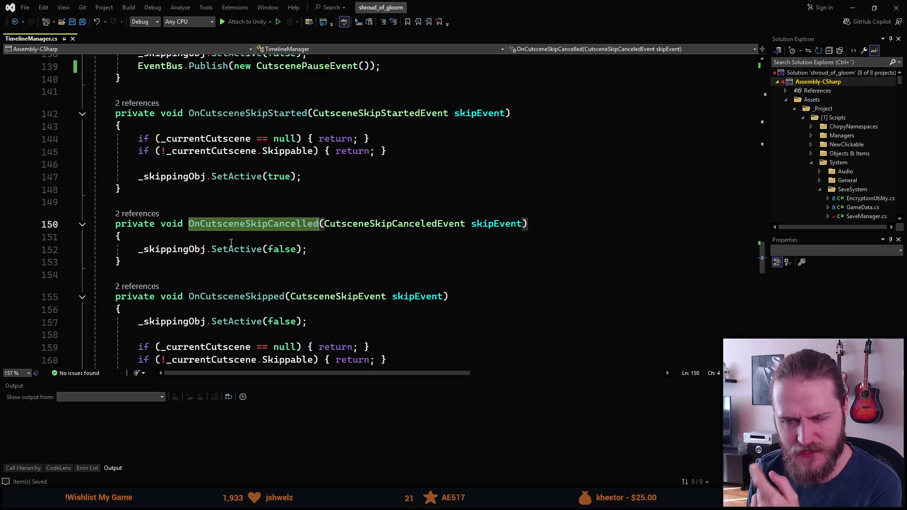
- Enter play mode in Unity and bring up the save slot selection from the main menu
key(alt+Tab)
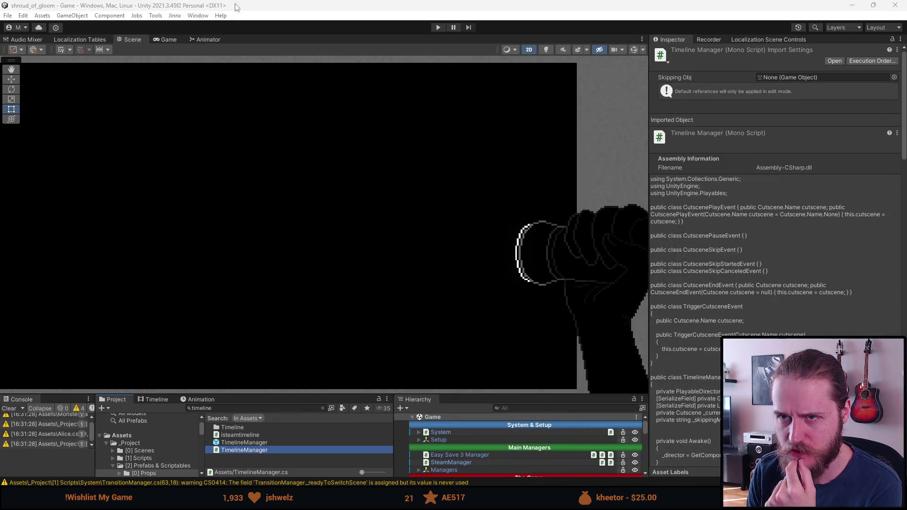
click(435, 28)
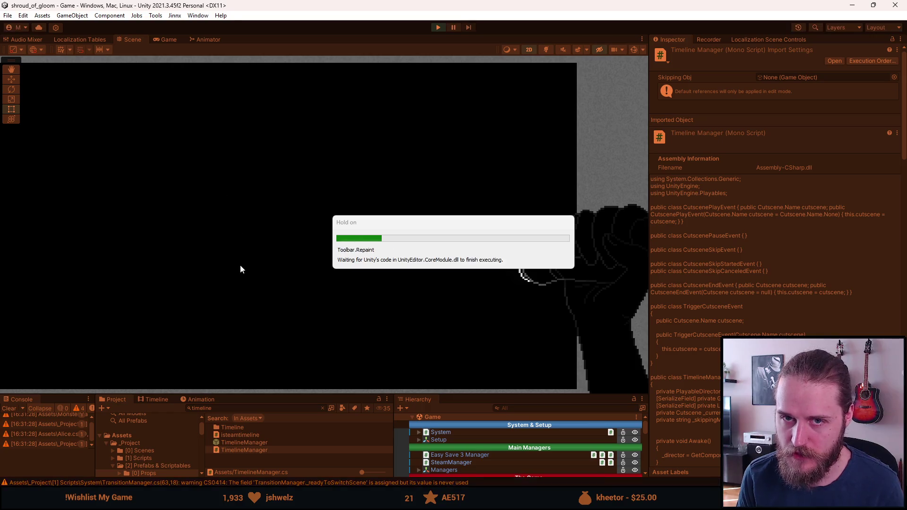
key(Escape)
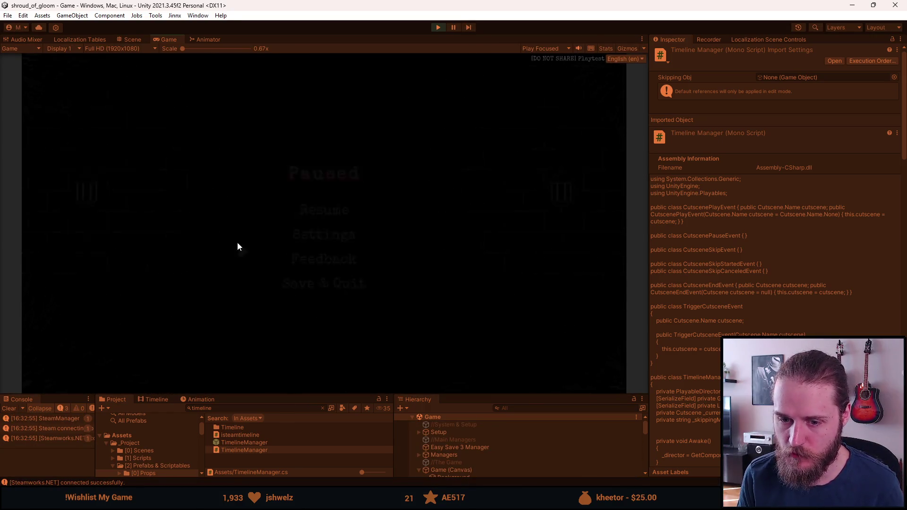
click(180, 228)
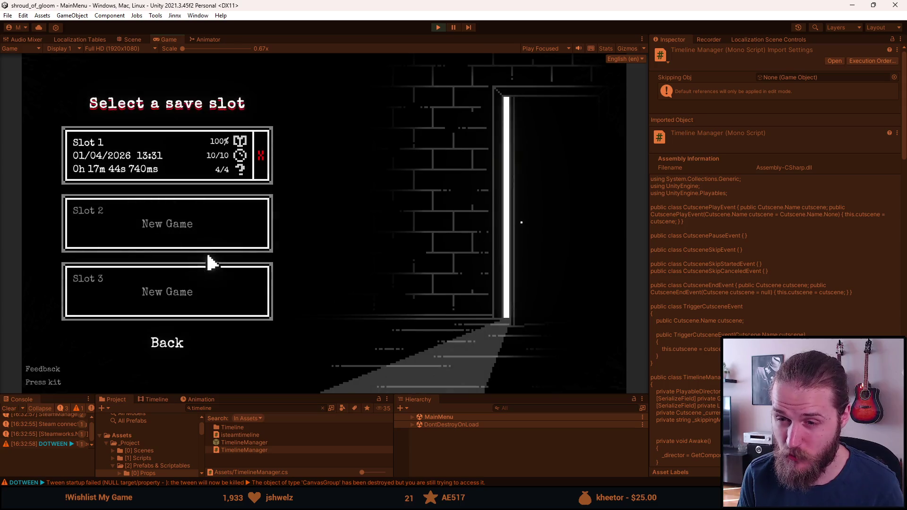
- Load a save slot, skip the car cutscene, and pause with Escape mid-skip
click(211, 264)
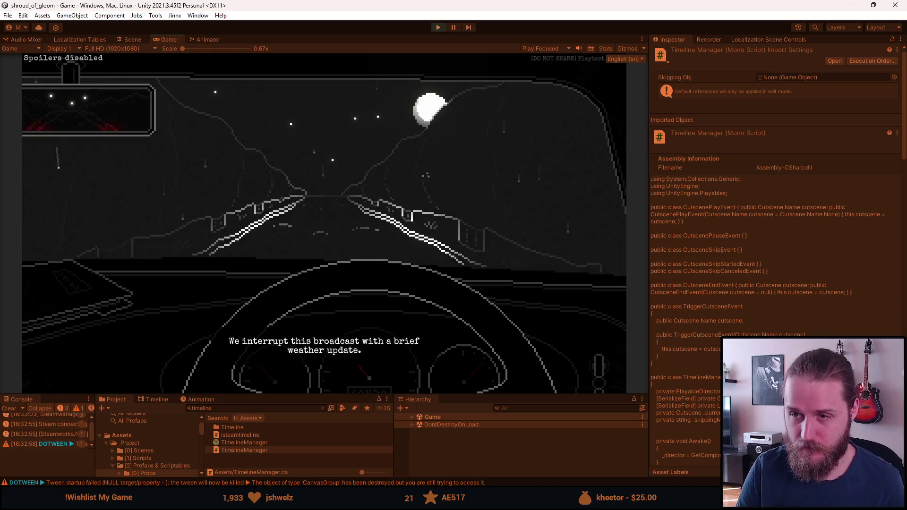
click(204, 224)
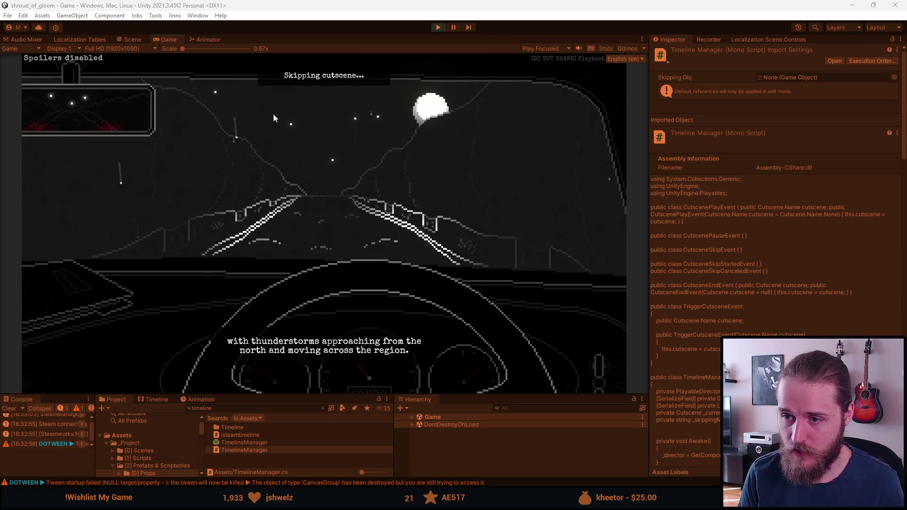
key(Escape)
key(Escape)
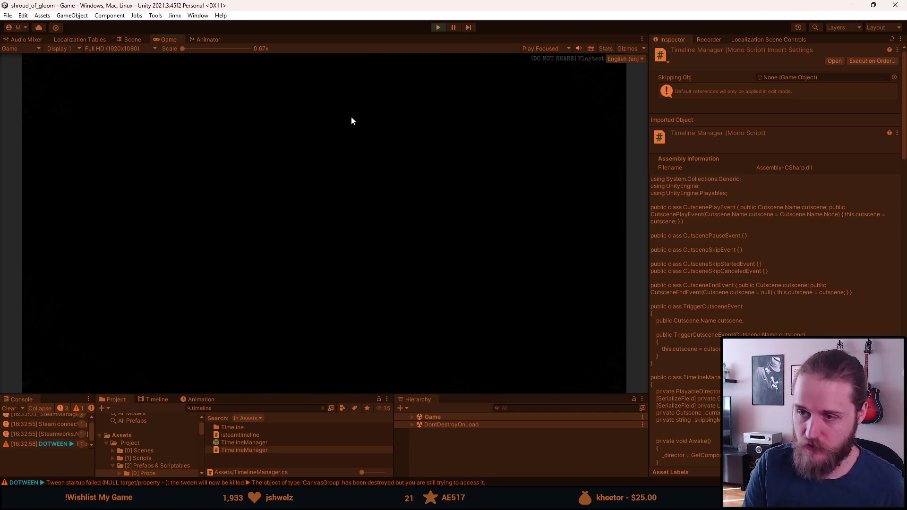
- Reload the game from the F1 testing tools, resume play, then reopen the pause menu
key(Escape)
key(F1)
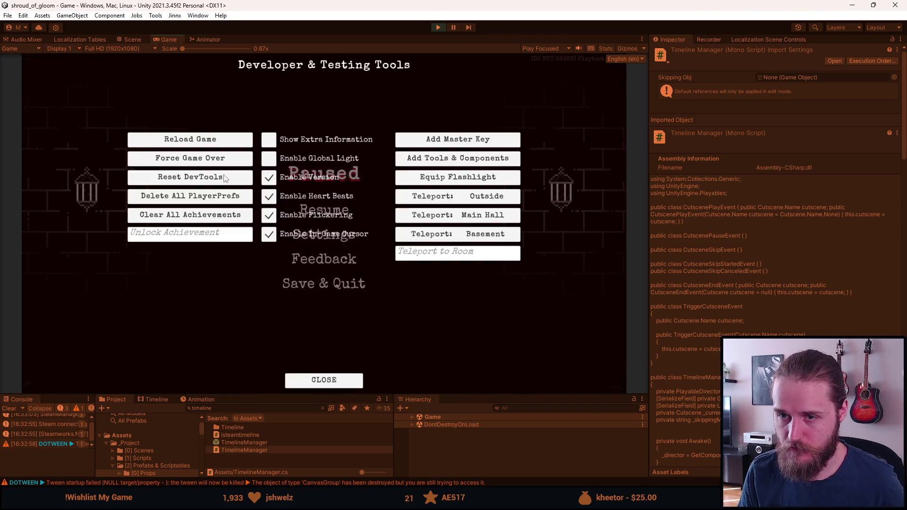
click(184, 139)
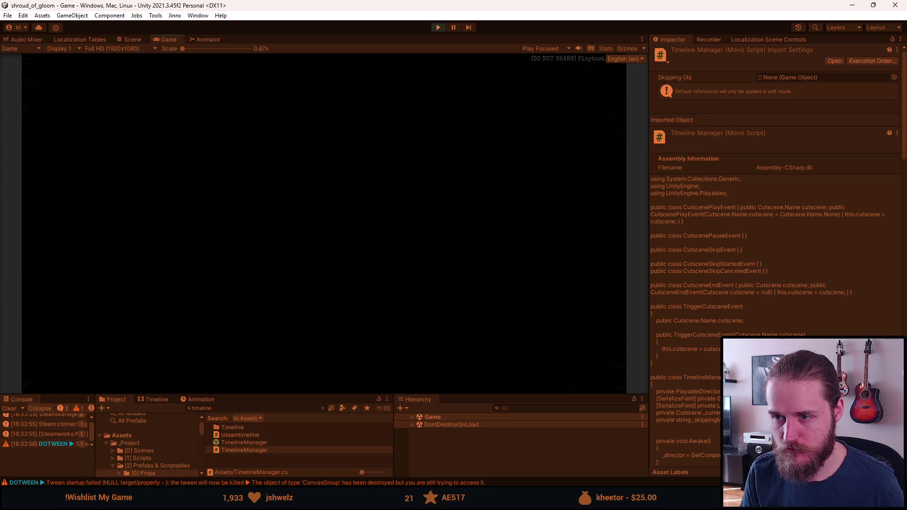
key(Escape)
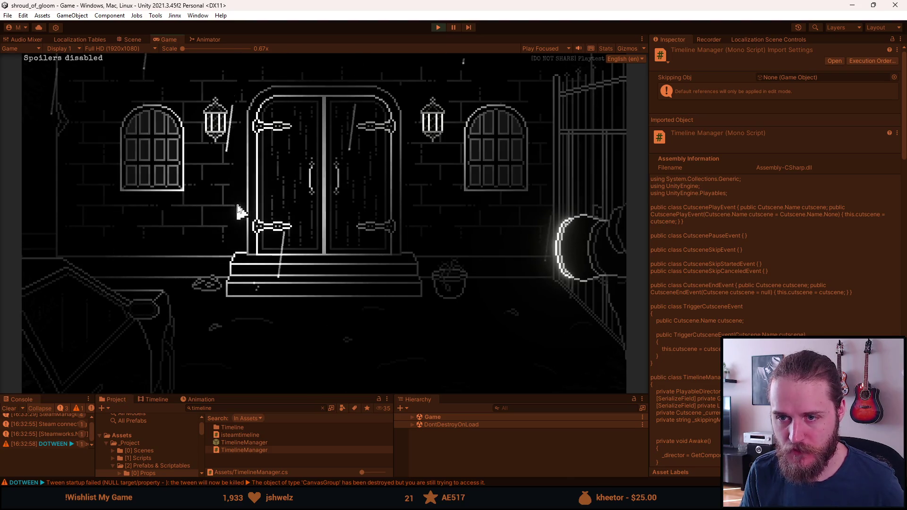
key(Escape)
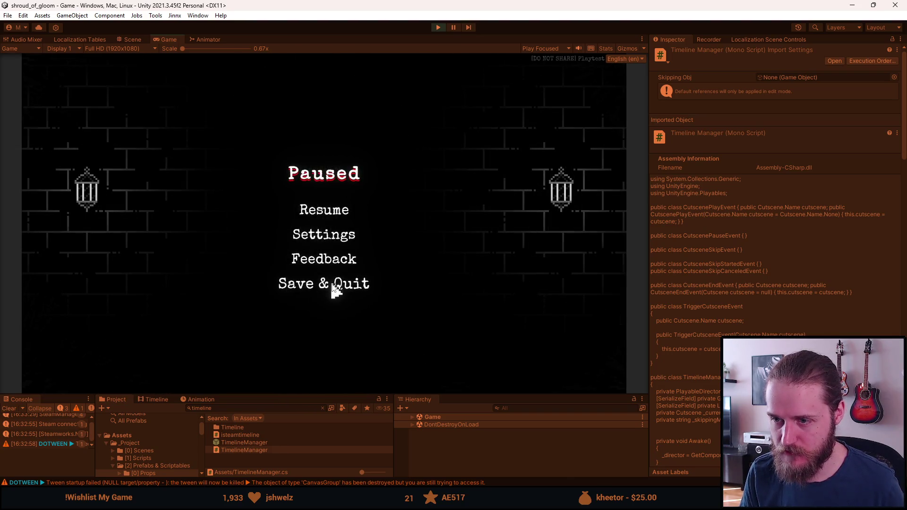
- Save and quit to the main menu, then start a new game in Slot 2
click(330, 280)
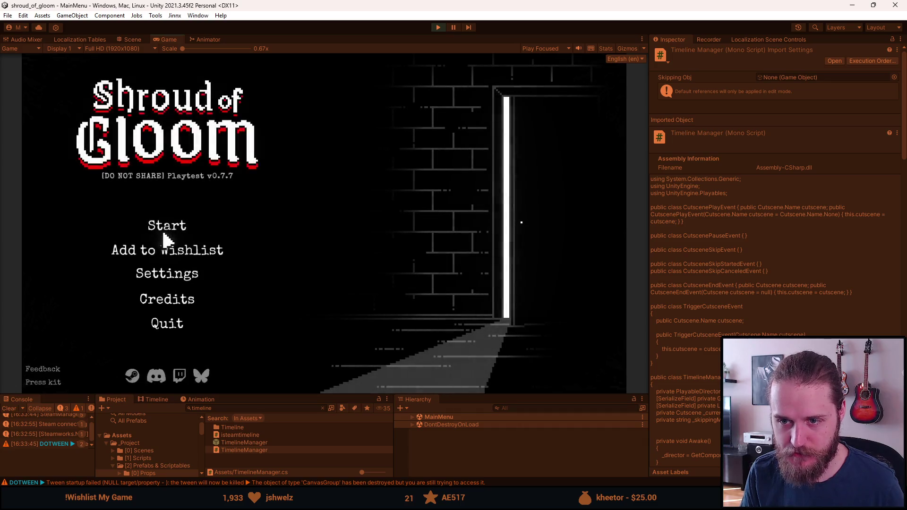
click(163, 233)
click(239, 237)
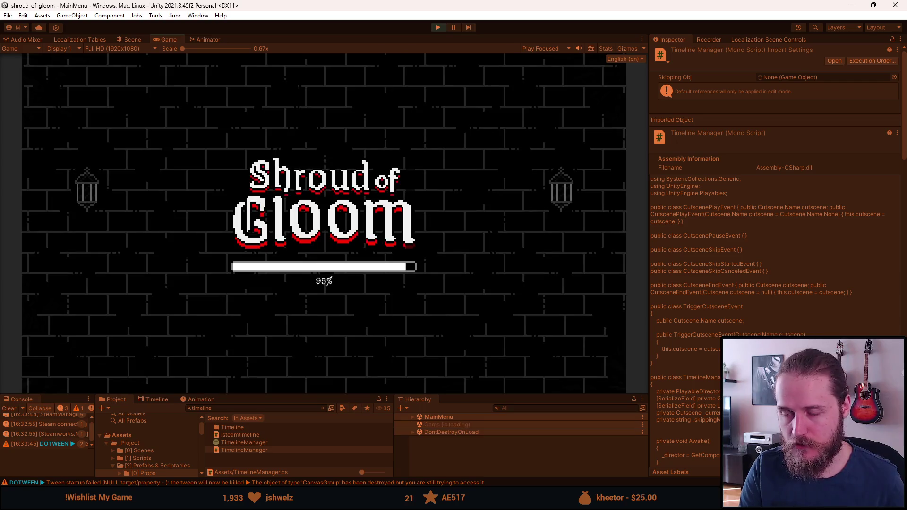
- Skip the car cutscene, pause and resume mid-skip, then stop play mode
click(265, 289)
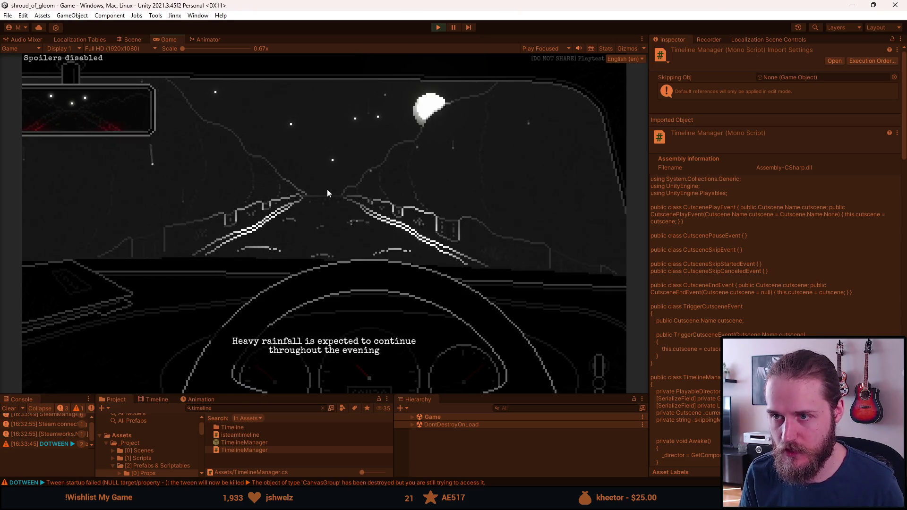
key(Escape)
click(316, 212)
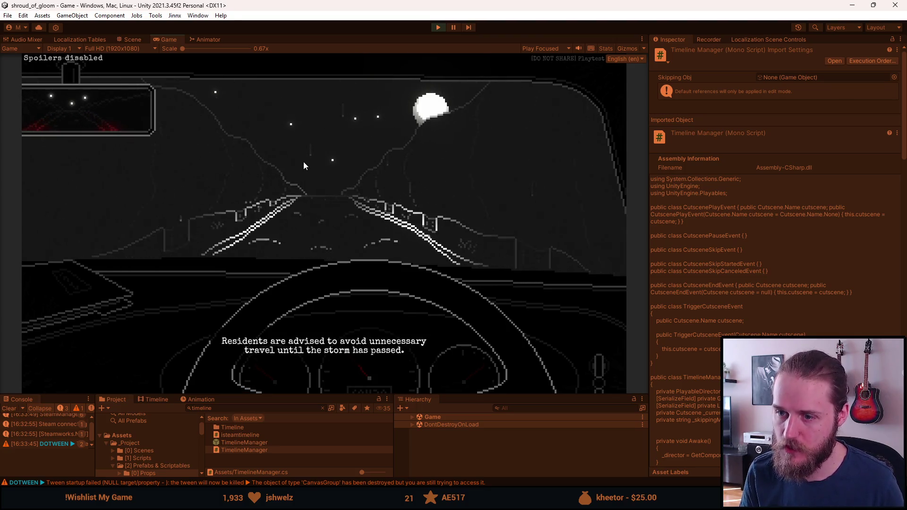
key(Escape)
key(Escape)
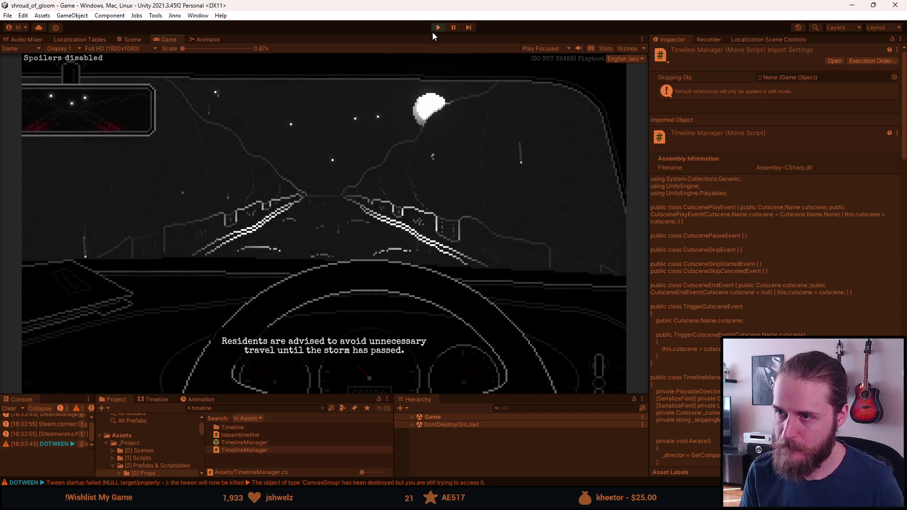
click(438, 27)
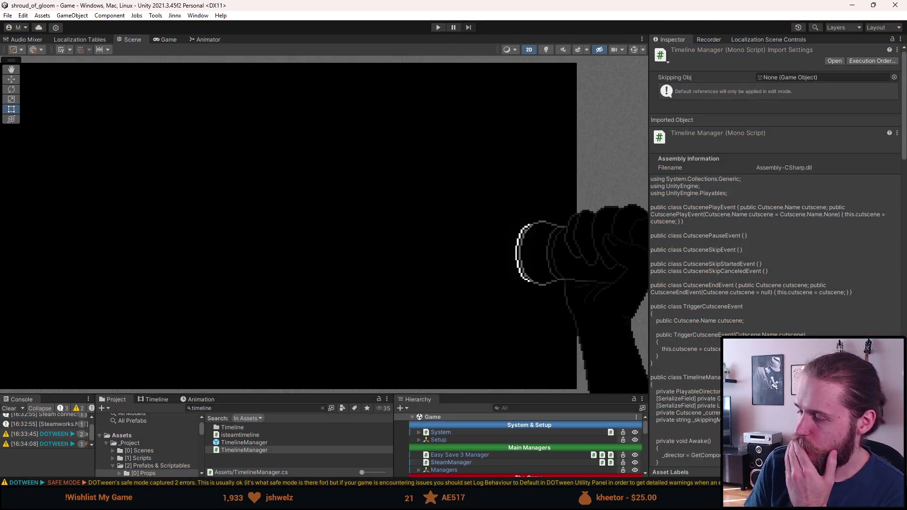
- Maximize Visual Studio and go to the CutsceneSkipCanceledEvent class definition in TimelineManager.cs
key(alt+Tab)
double_click(435, 4)
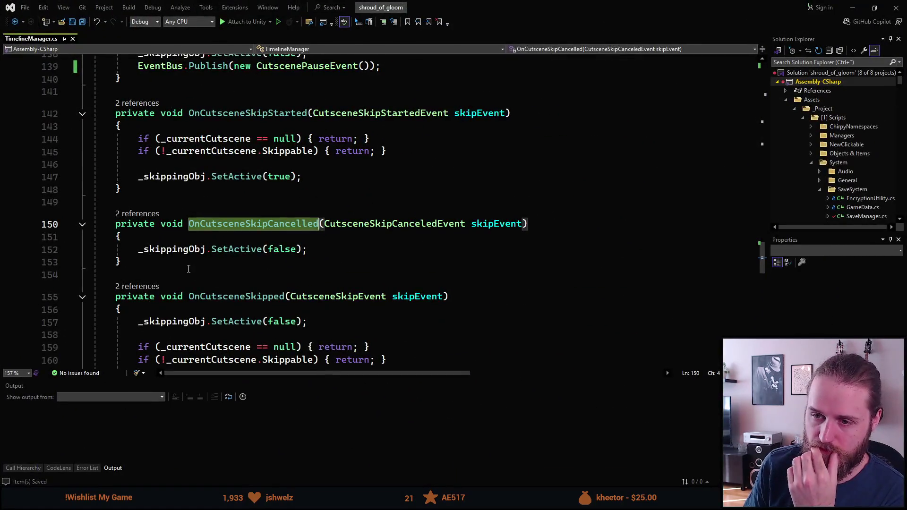
scroll(232, 191, down, 1)
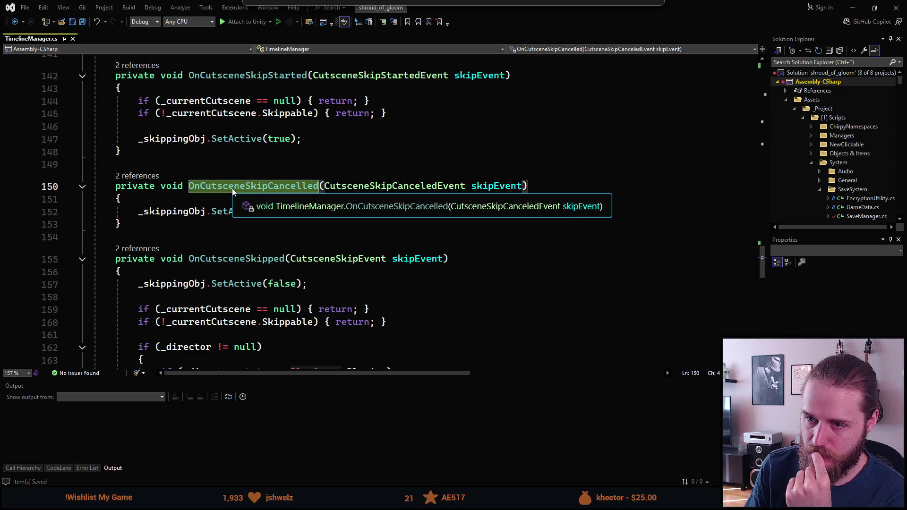
click(146, 177)
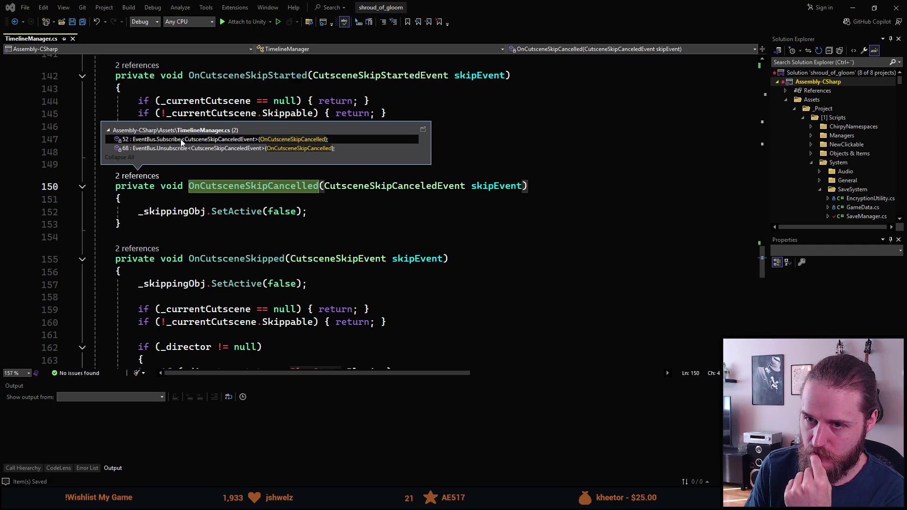
click(230, 218)
click(398, 187)
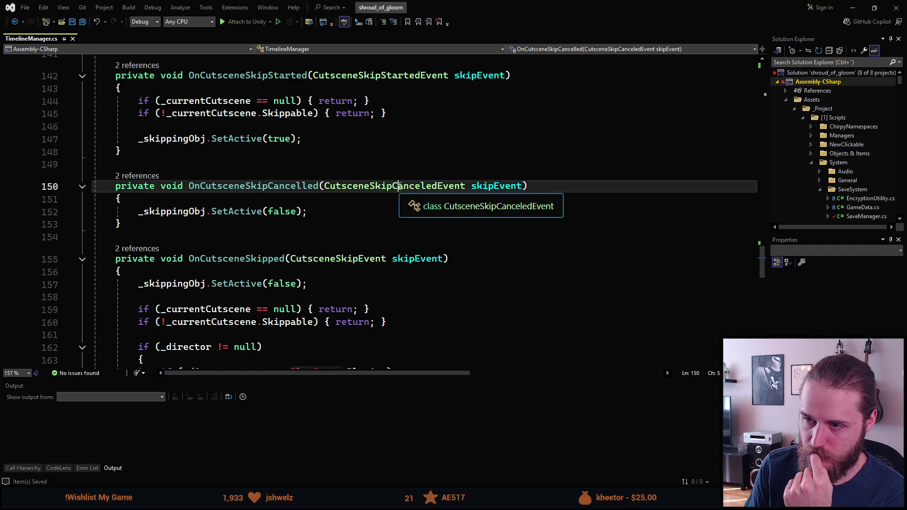
key(F12)
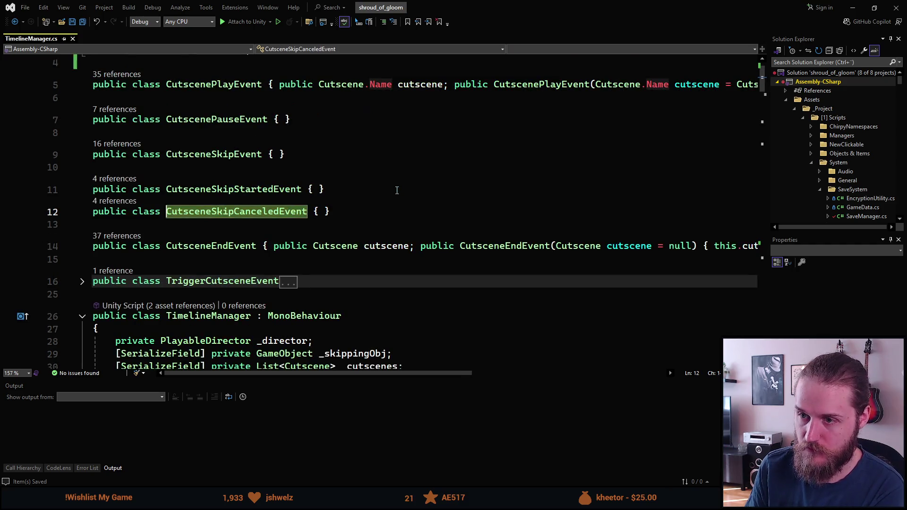
- Find usages of CutsceneSkipCanceledEvent and review the skip check on InputManager.cs lines 61-65
click(125, 203)
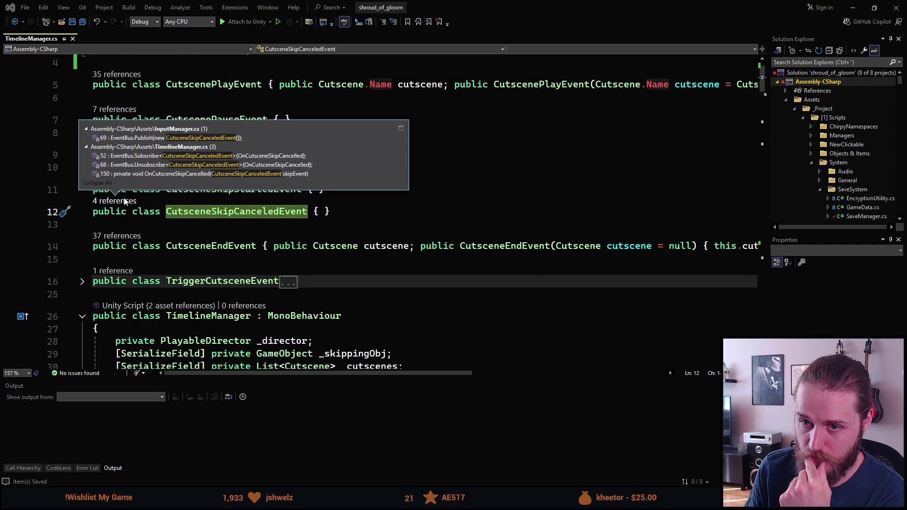
double_click(170, 137)
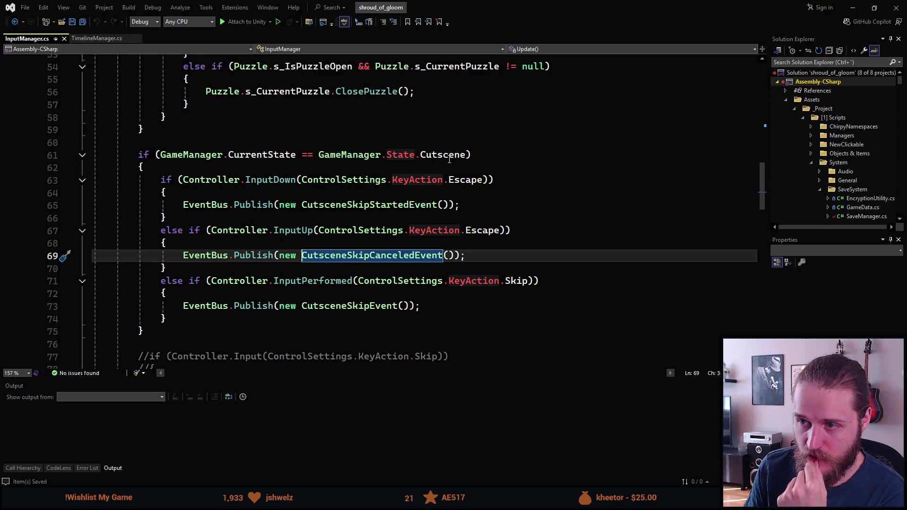
click(439, 157)
click(270, 181)
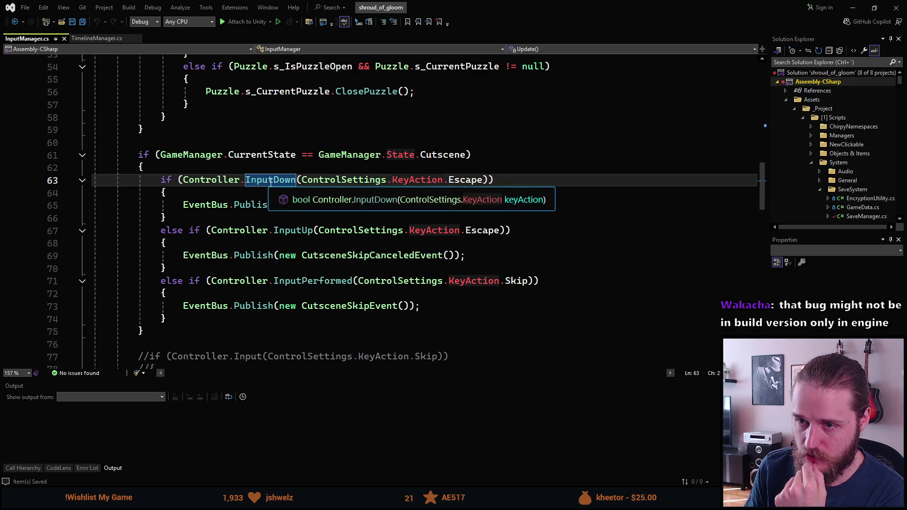
key(ctrl+Right)
click(470, 185)
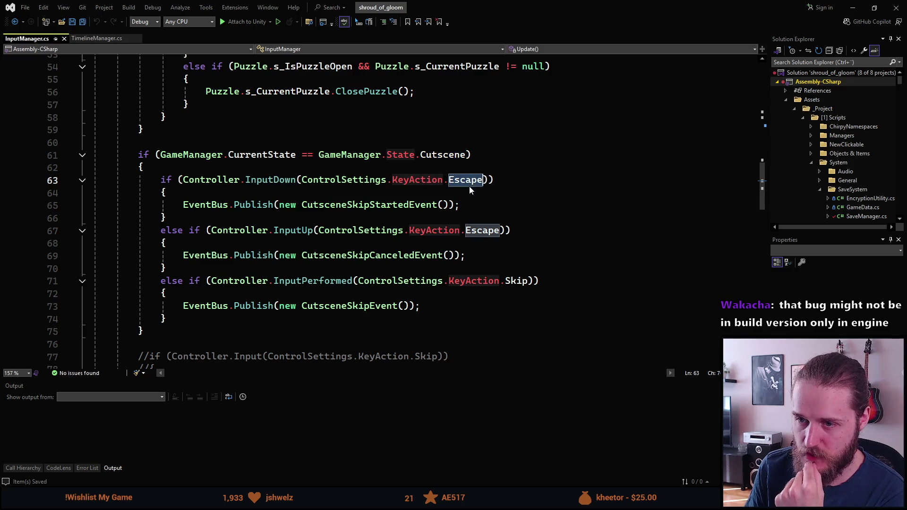
click(274, 205)
key(ctrl+Right)
key(ctrl+Right)
key(ctrl+Right)
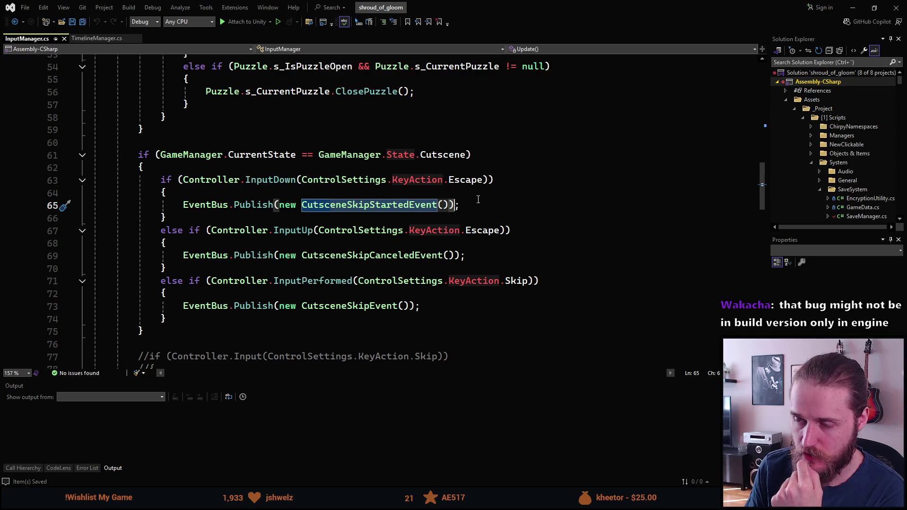
- Go to the InputDown definition from line 63, opening Chirpy.Input.cs
click(511, 185)
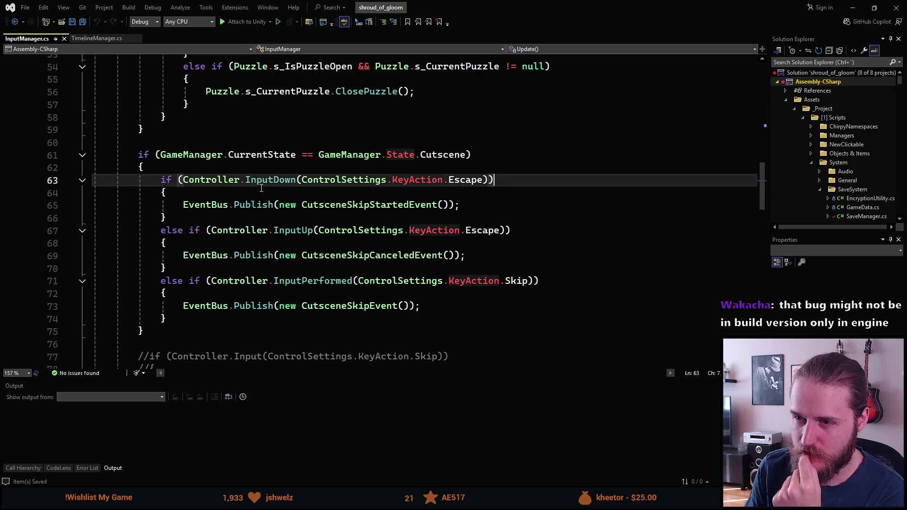
click(302, 181)
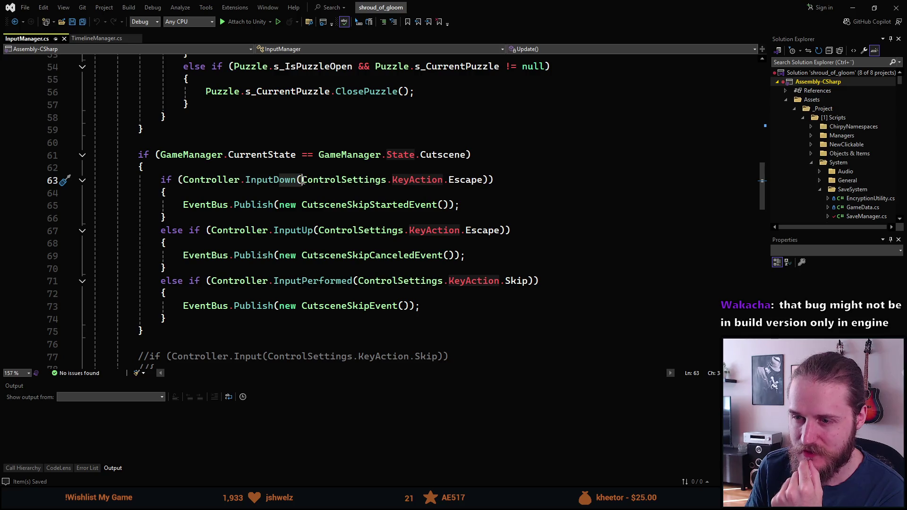
double_click(284, 183)
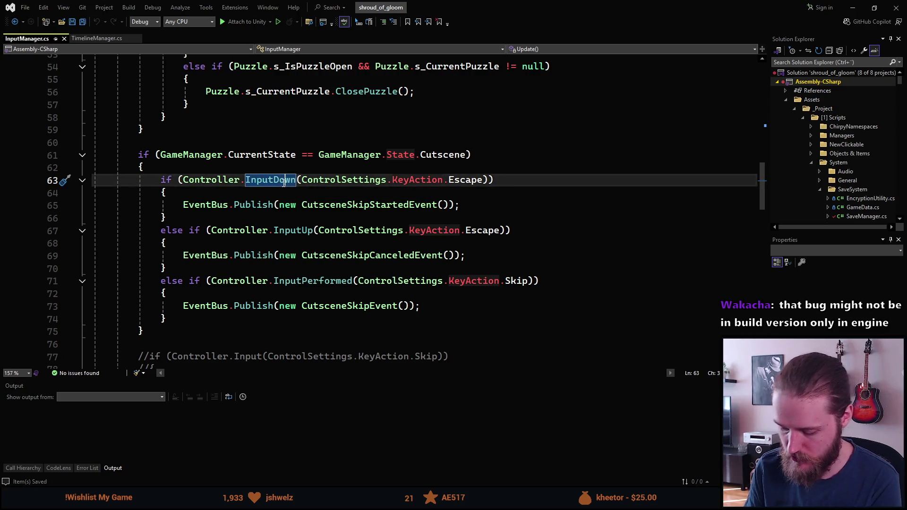
key(F12)
scroll(305, 271, down, 1)
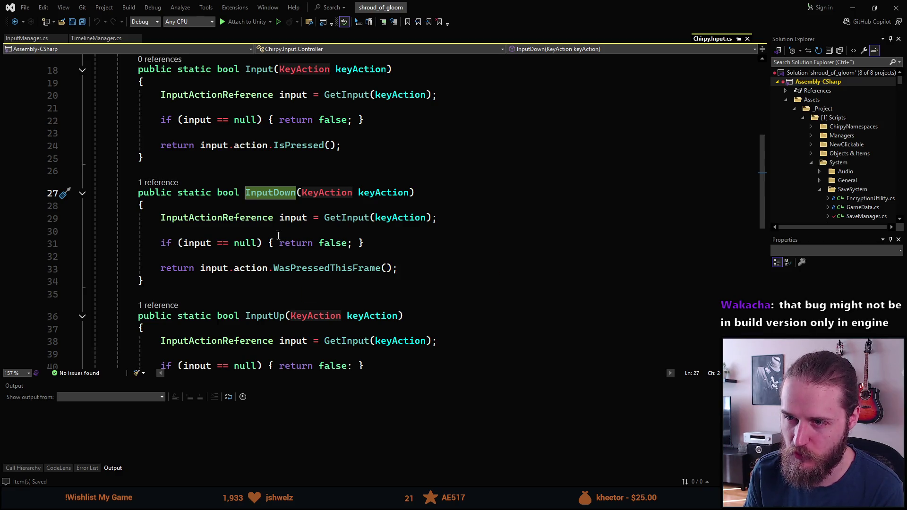
- Navigate back from Chirpy.Input.cs to the InputDown call in InputManager.cs
click(293, 134)
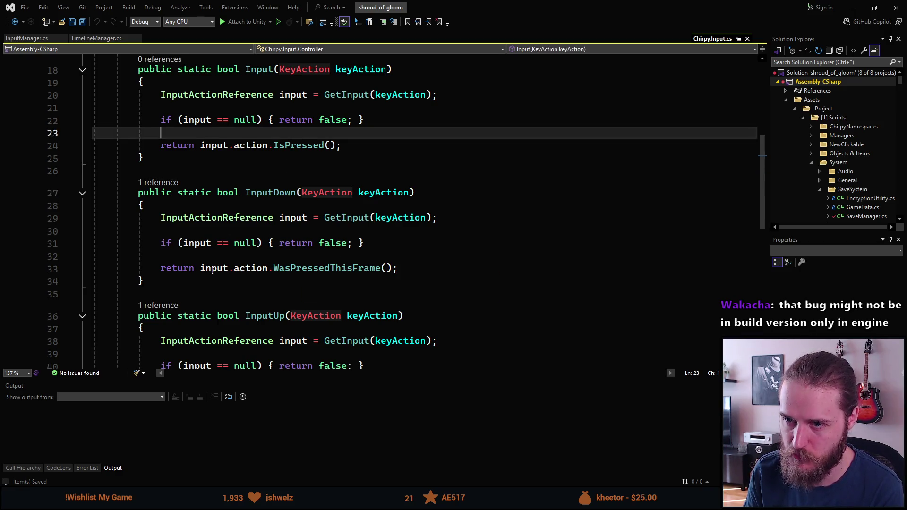
key(ctrl+minus)
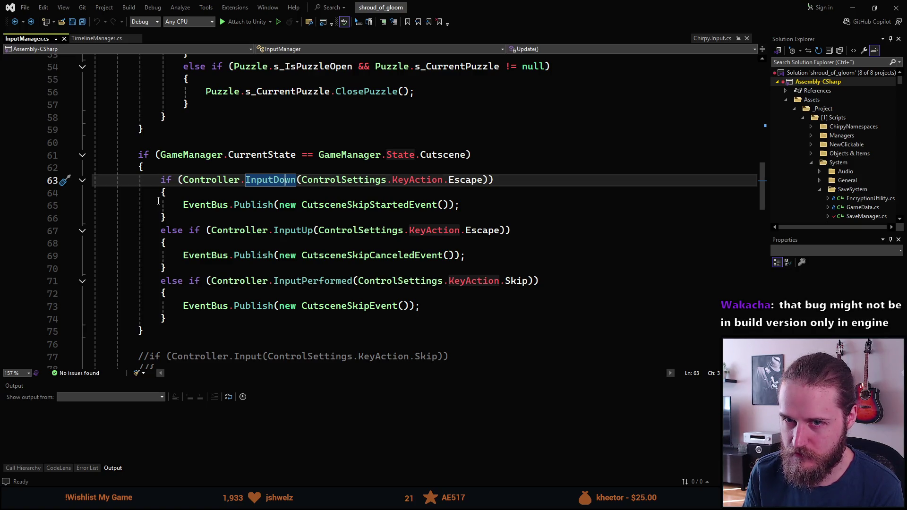
mouse_move(279, 184)
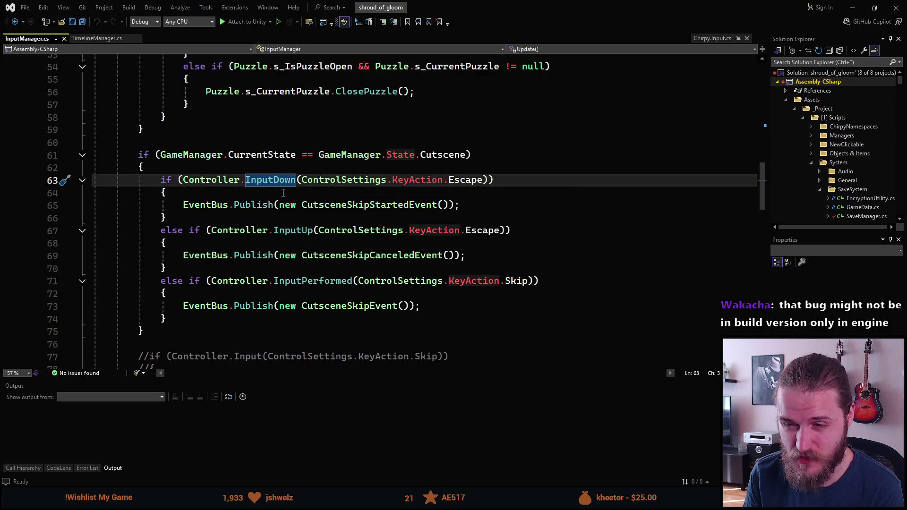
click(279, 193)
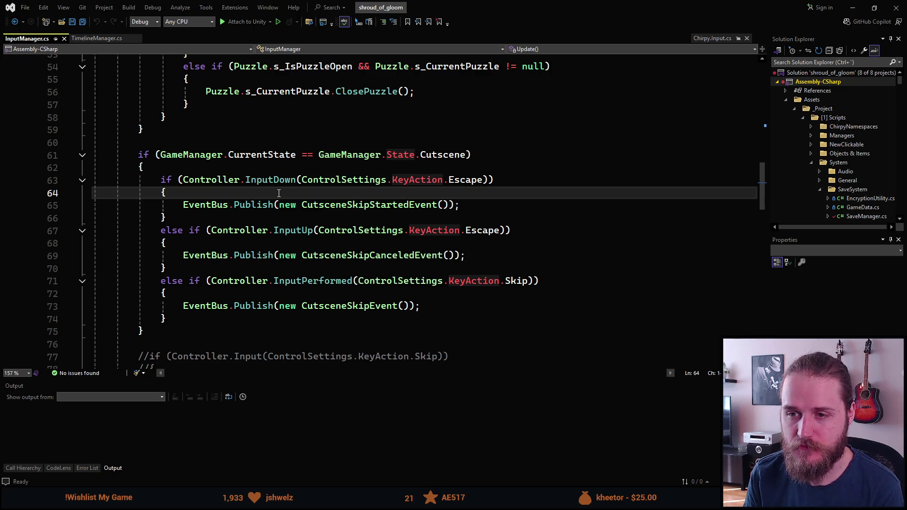
click(98, 41)
scroll(220, 234, down, 4)
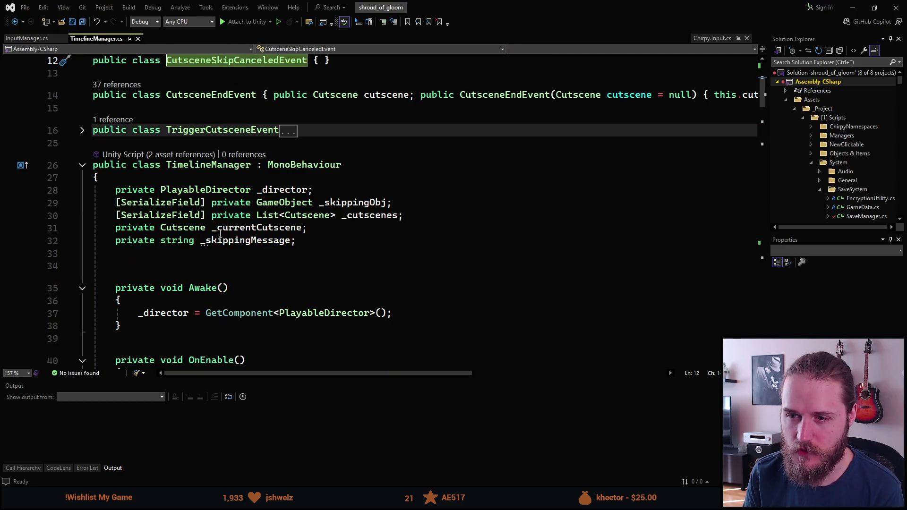
scroll(221, 233, down, 10)
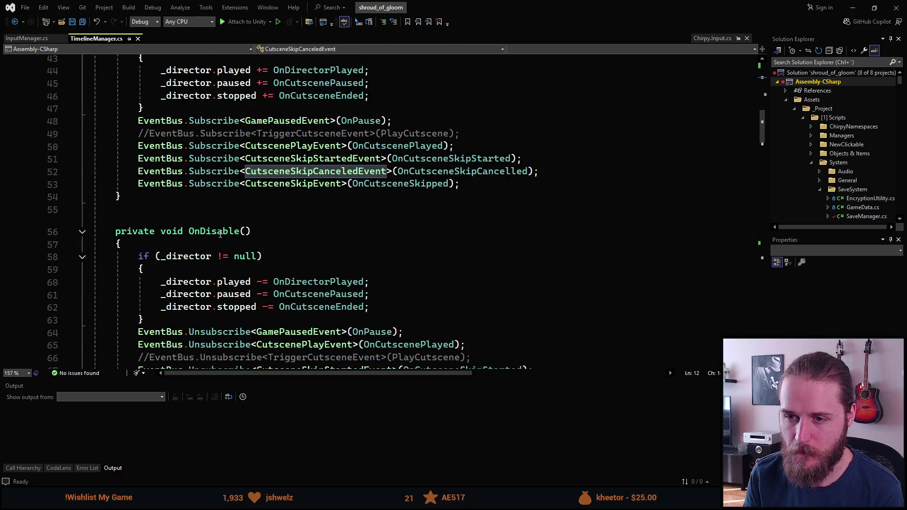
scroll(220, 234, down, 20)
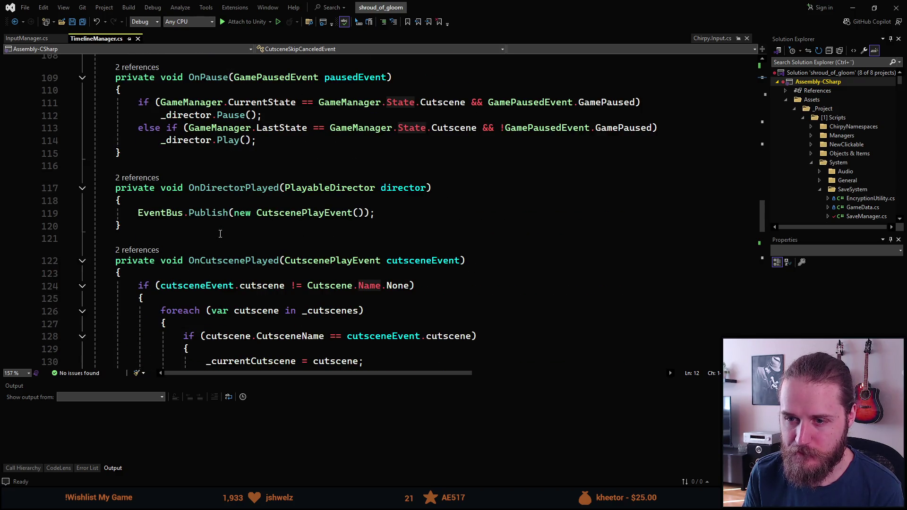
scroll(221, 234, down, 6)
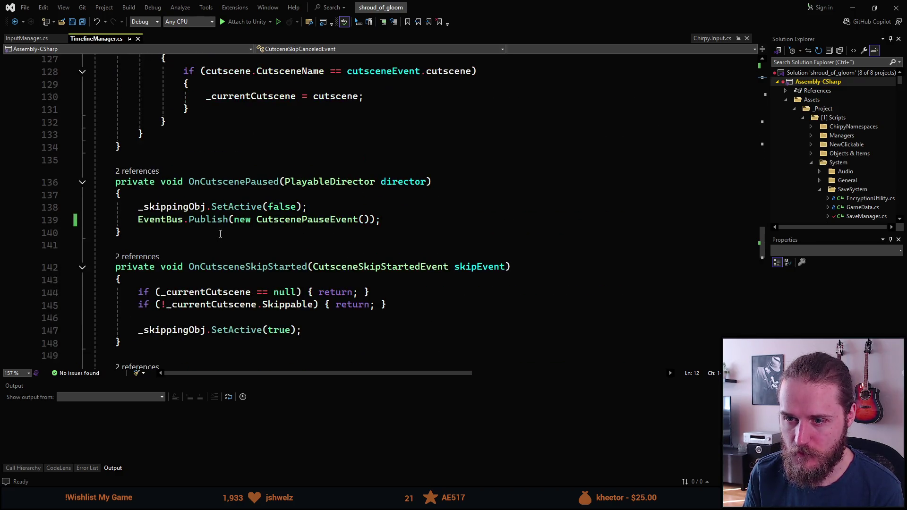
scroll(220, 234, down, 3)
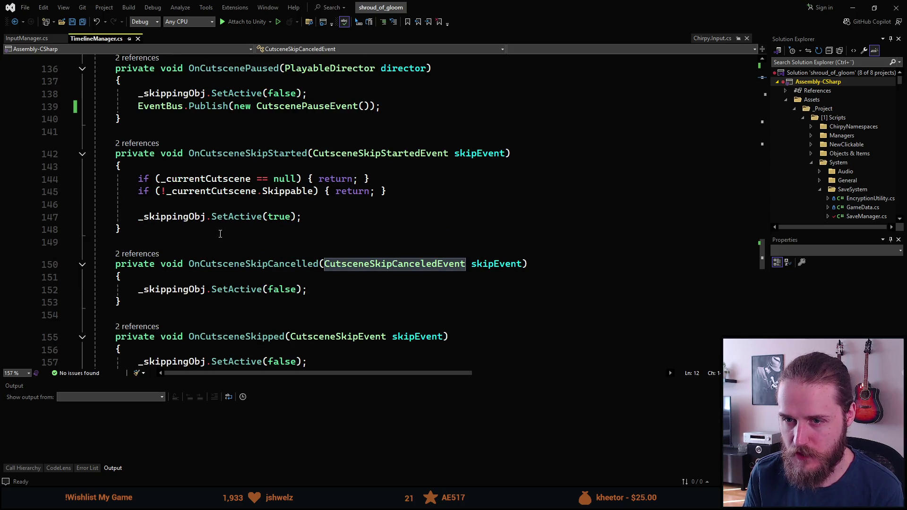
mouse_move(280, 214)
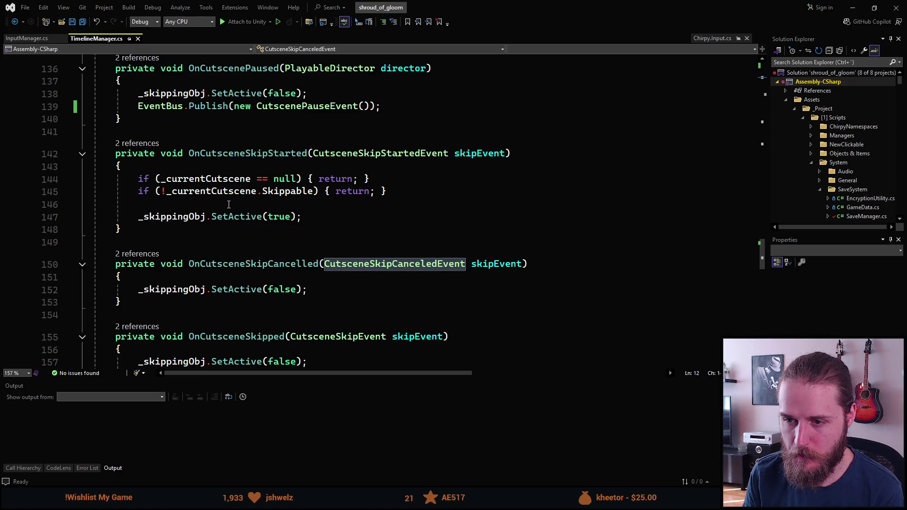
scroll(229, 204, down, 3)
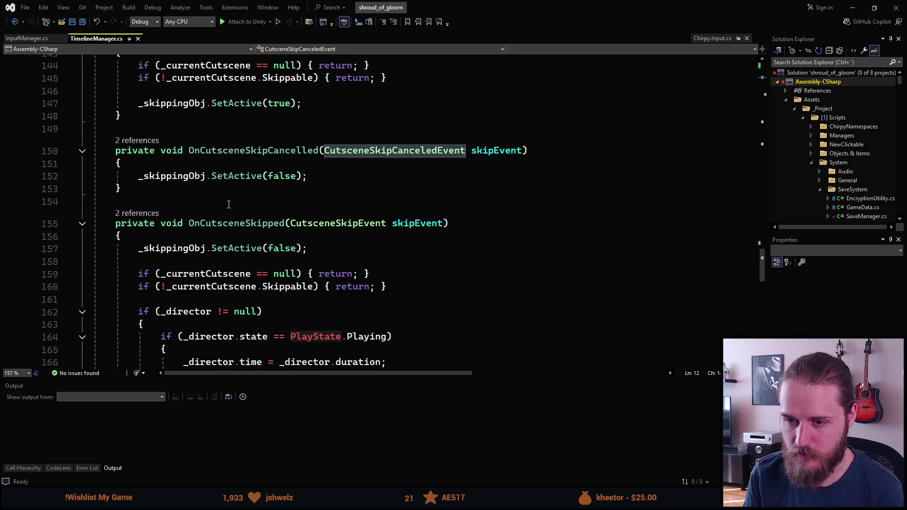
click(28, 38)
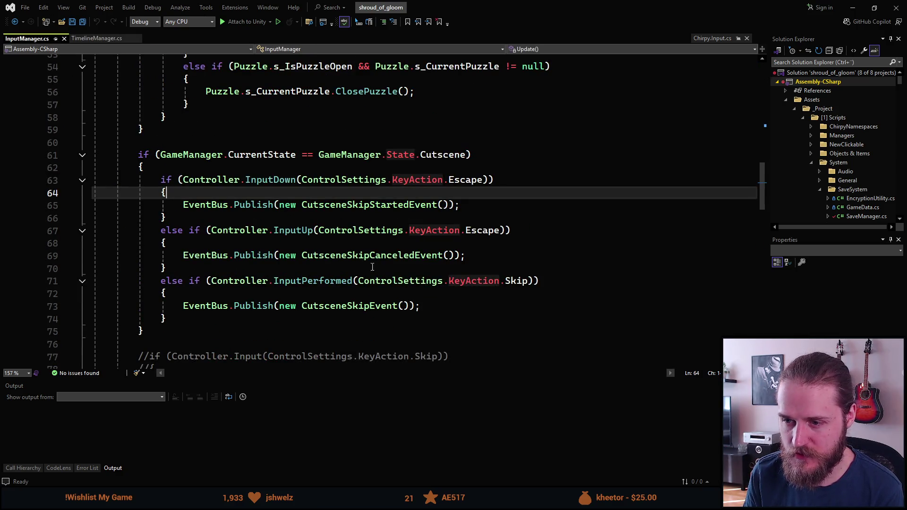
- Select InputPerformed on line 71, then scroll to OnCutsceneEnded in TimelineManager.cs
click(313, 281)
double_click(312, 280)
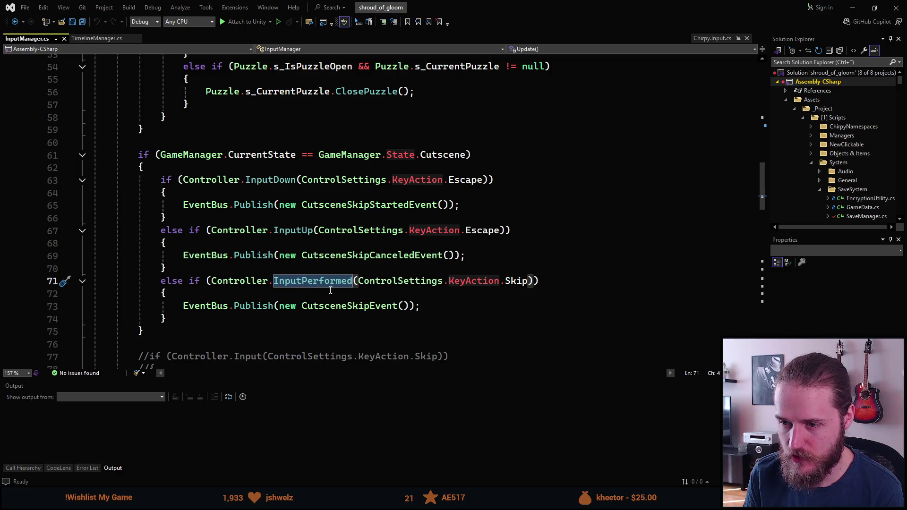
mouse_move(522, 284)
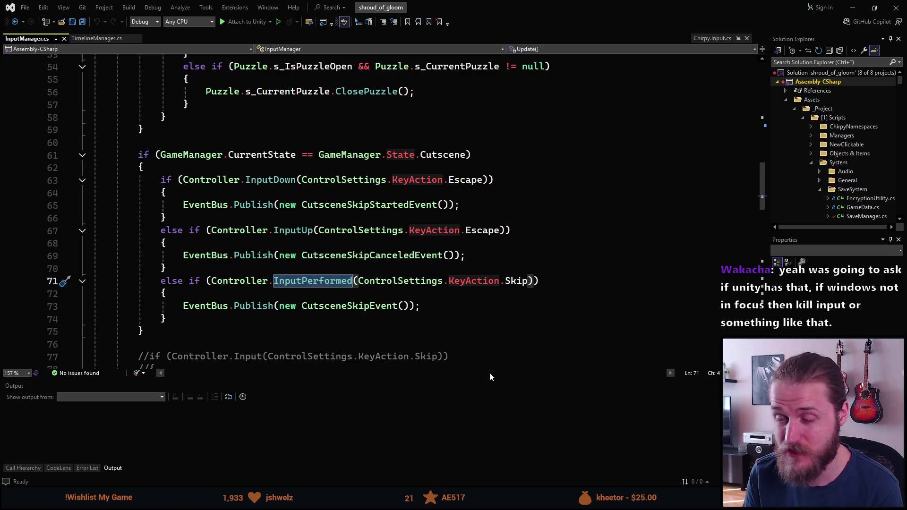
key(ctrl+Tab)
scroll(266, 237, down, 2)
scroll(267, 236, down, 4)
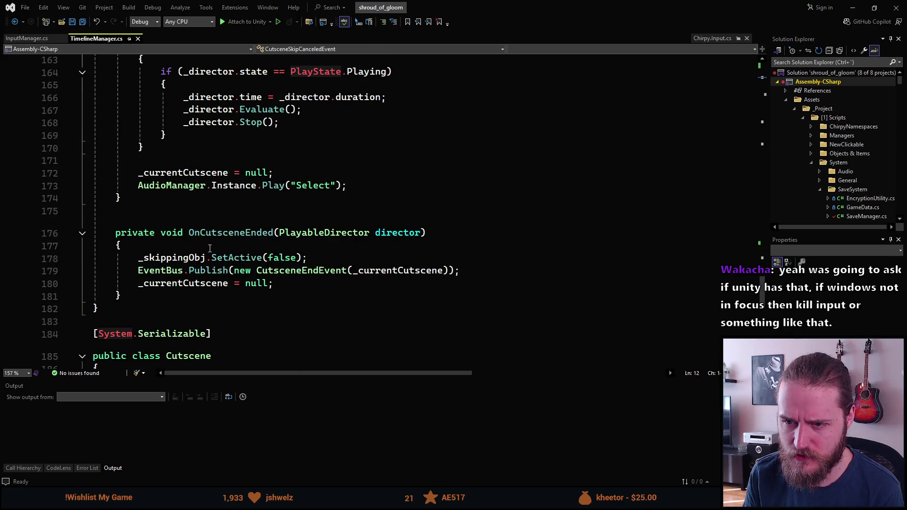
- Put the caret on SetActive in OnCutsceneEnded, then bring the Unity editor forward
click(240, 260)
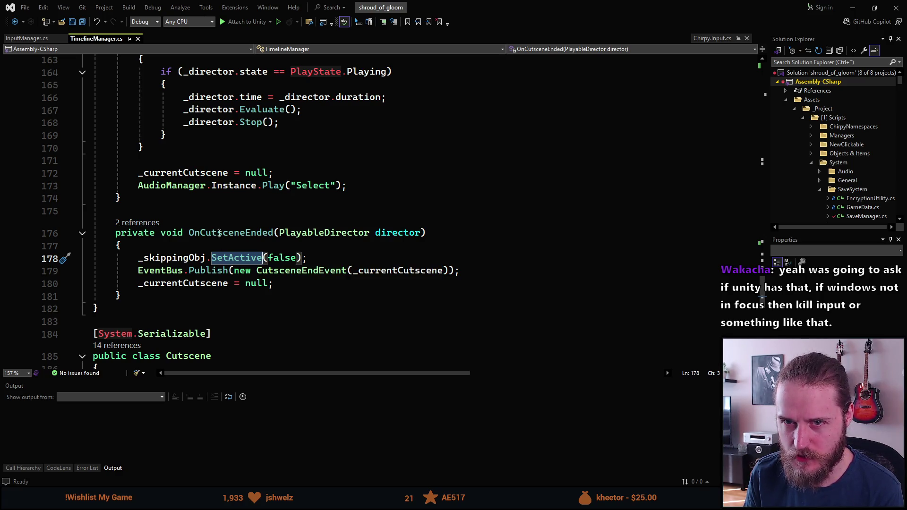
key(alt+Tab)
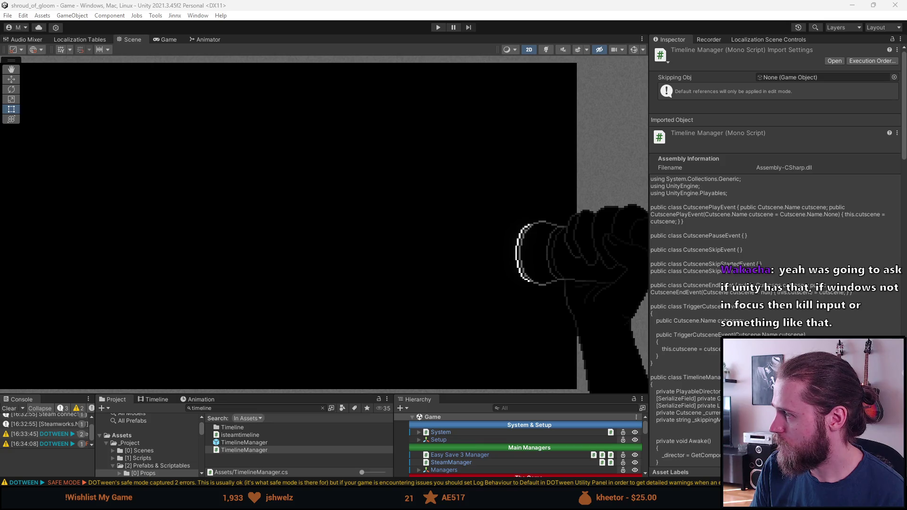
- Return to Visual Studio on the TimelineManager.cs tab
key(alt+Tab)
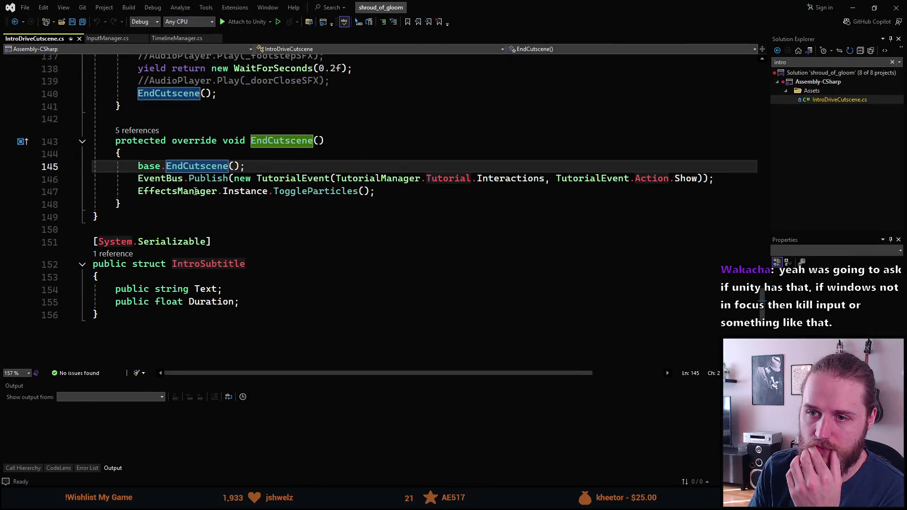
click(177, 38)
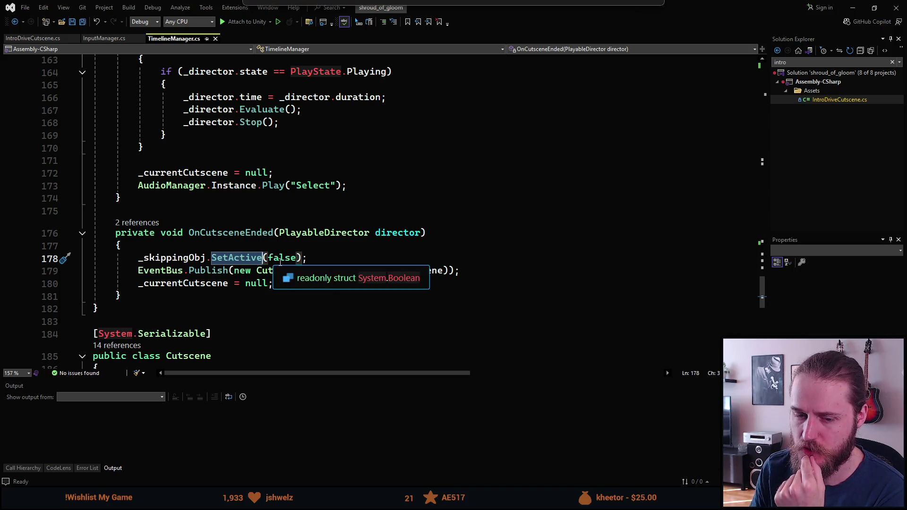
- Search Solution Explorer for 'gamemanag' to open GameManager.cs, then switch to Unity
scroll(274, 253, up, 15)
scroll(276, 312, up, 3)
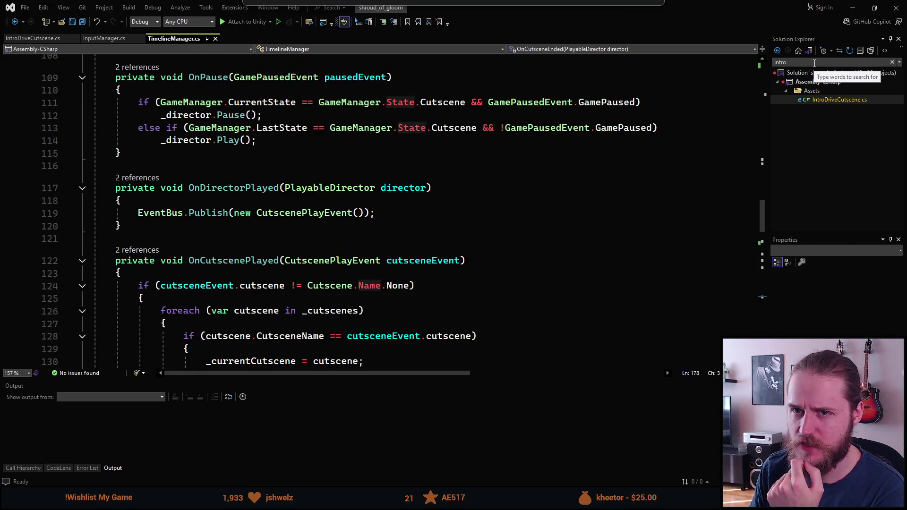
click(814, 62)
text(gamemanag)
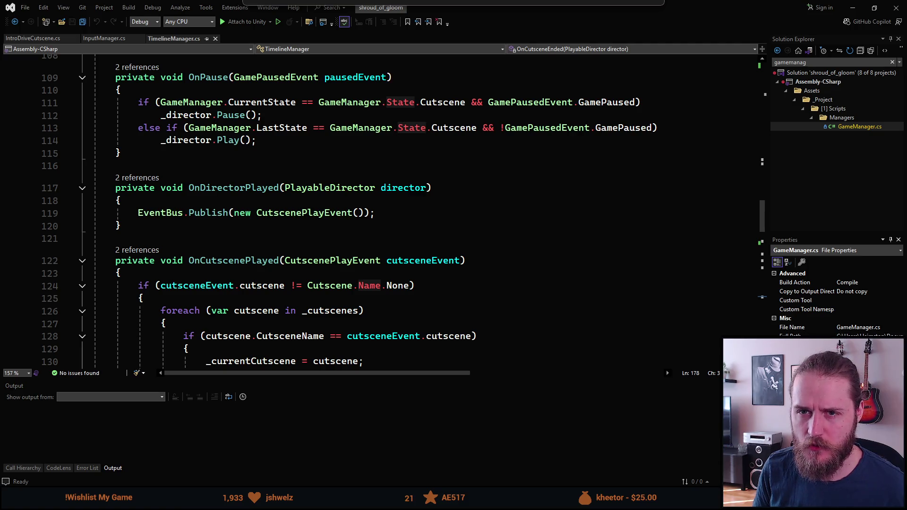
key(Return)
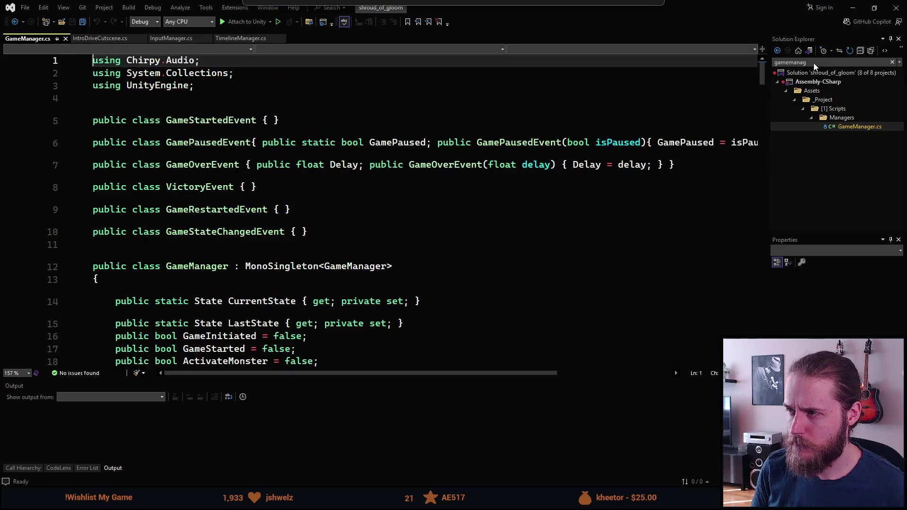
key(alt+Tab)
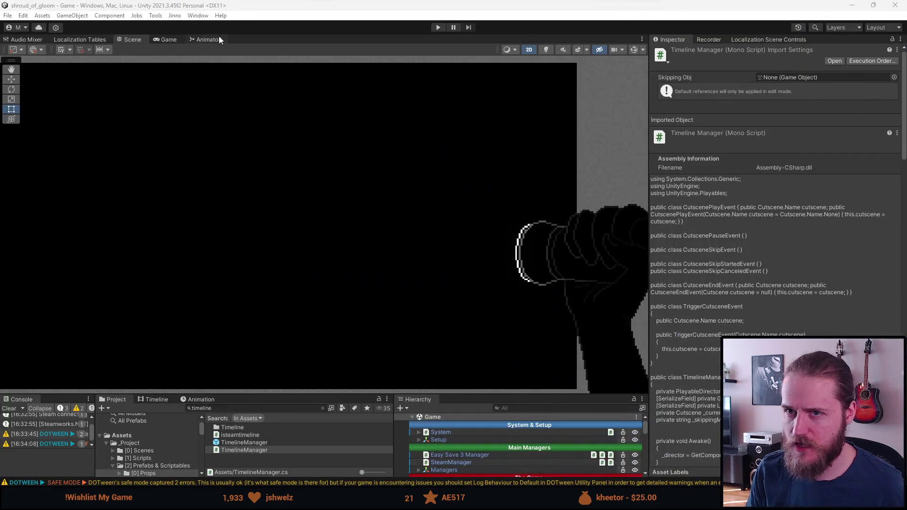
- Run a brief play-test, then return to GameManager.cs in Visual Studio
click(437, 27)
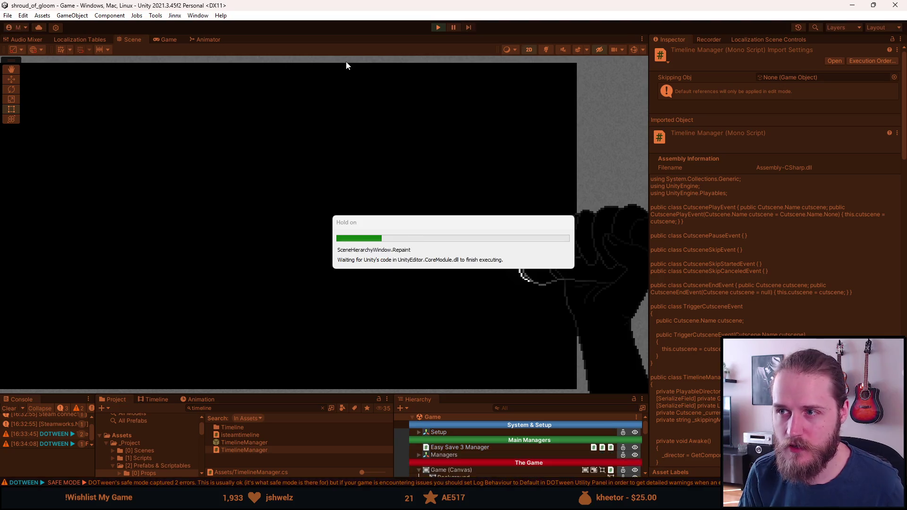
key(alt+Tab)
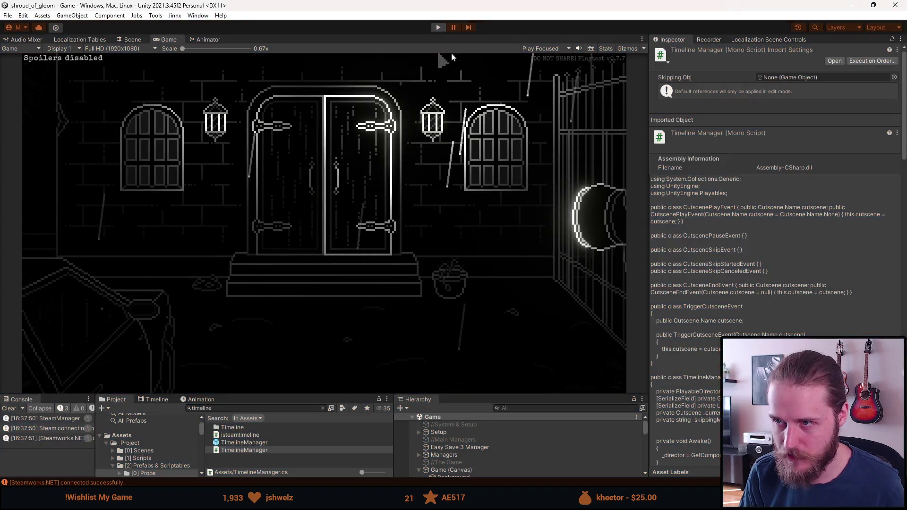
click(443, 60)
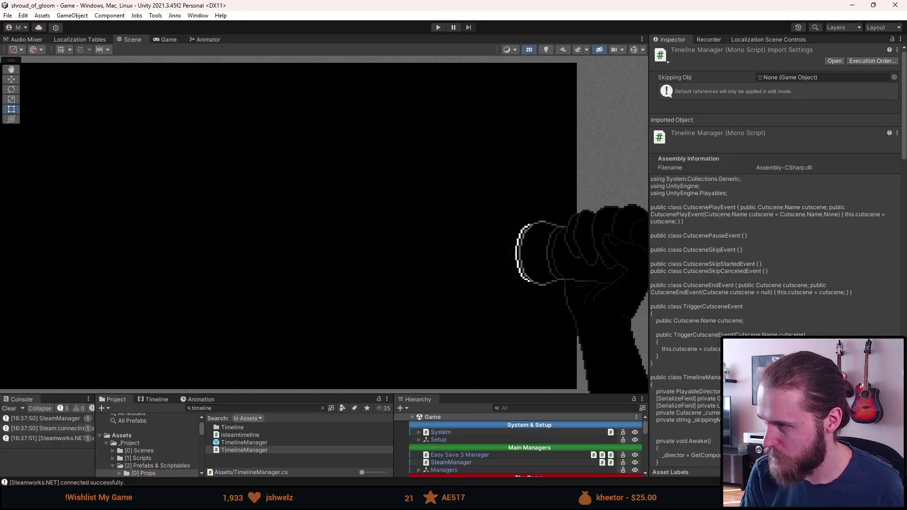
key(alt+Tab)
scroll(301, 190, down, 13)
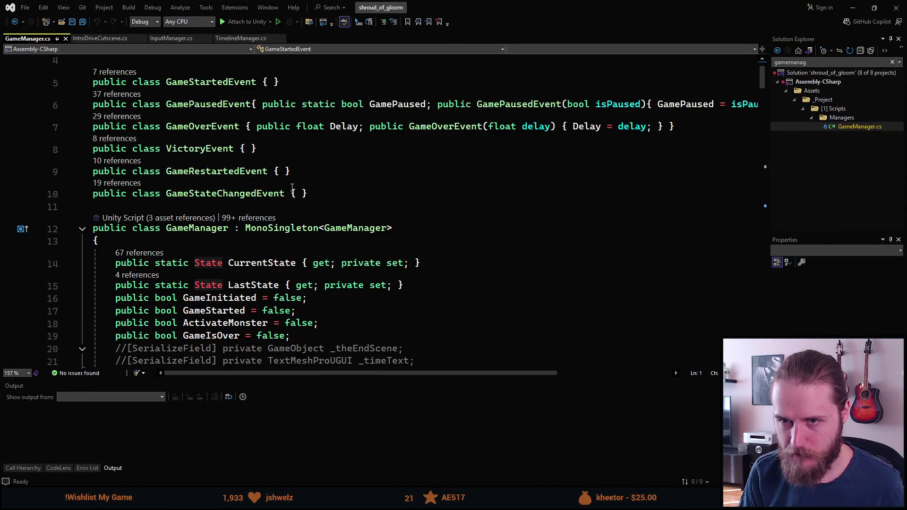
- Scroll through GameManager.cs looking for the pause-handling code
scroll(301, 190, down, 7)
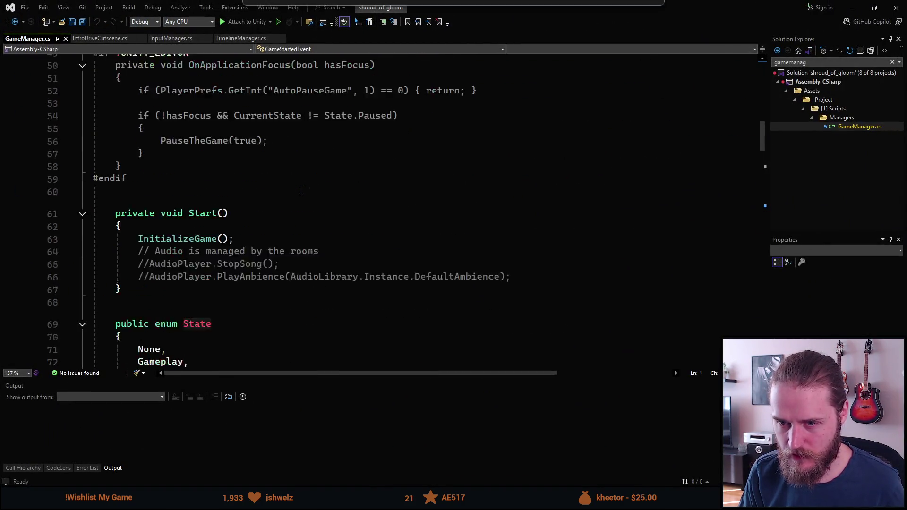
scroll(301, 191, up, 8)
scroll(301, 190, down, 7)
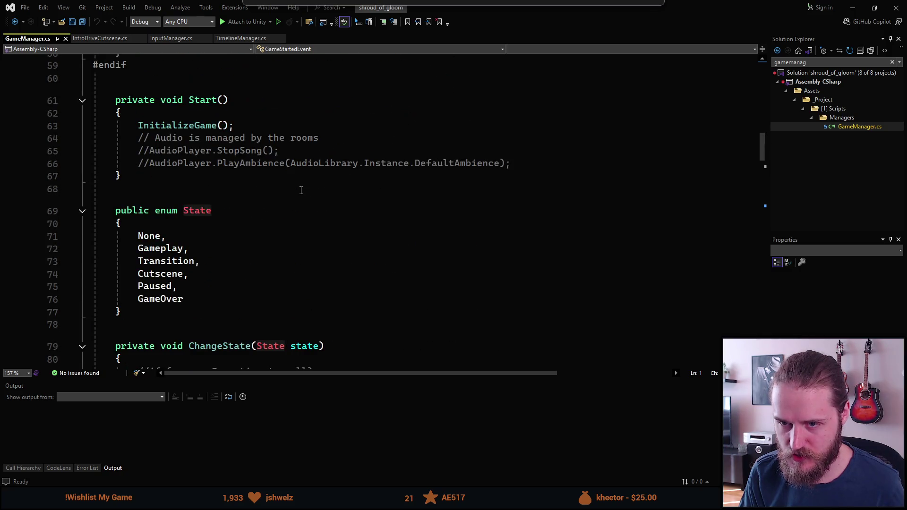
scroll(300, 191, down, 4)
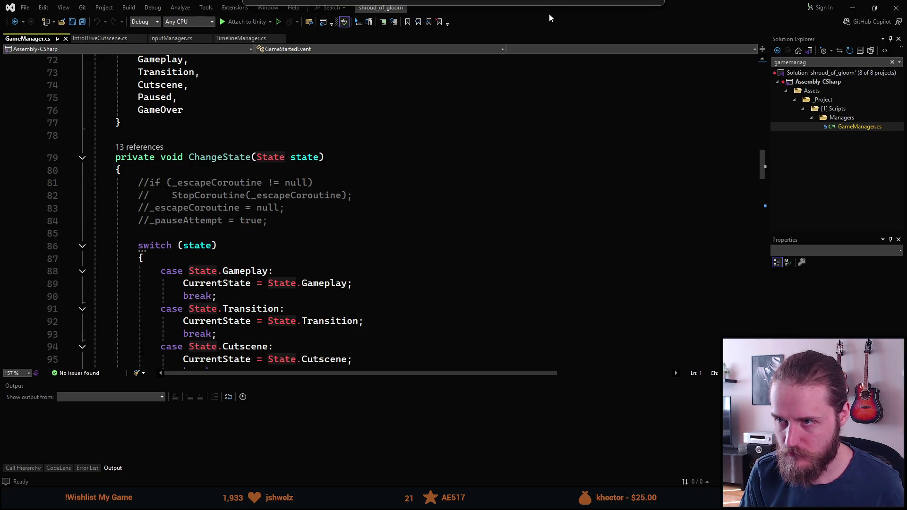
scroll(461, 146, down, 9)
scroll(435, 202, up, 20)
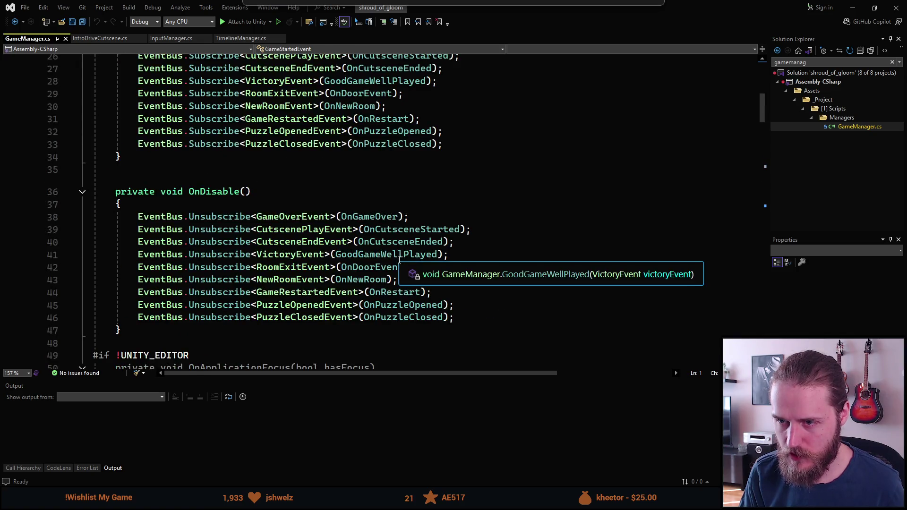
scroll(308, 220, up, 1)
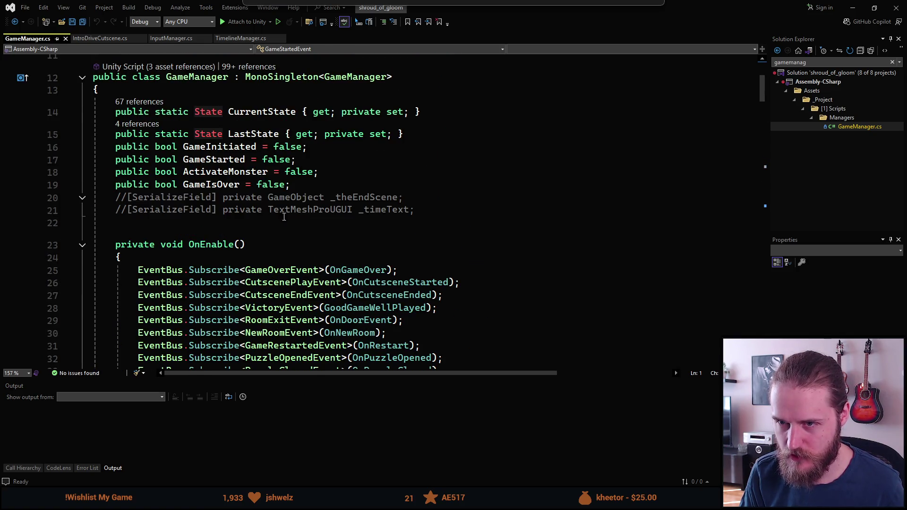
key(alt+Tab)
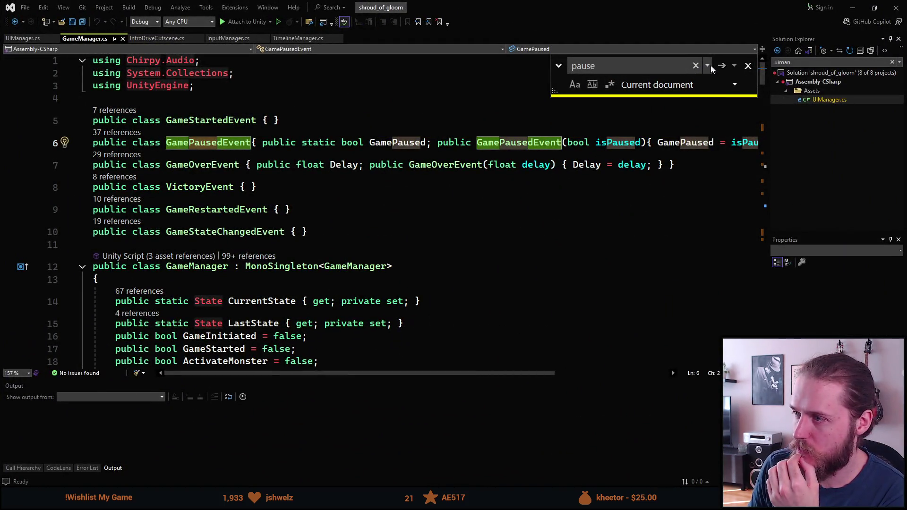
- Step through the 'pause' matches to OnApplicationFocus and select the whole method (lines 50–58)
click(722, 66)
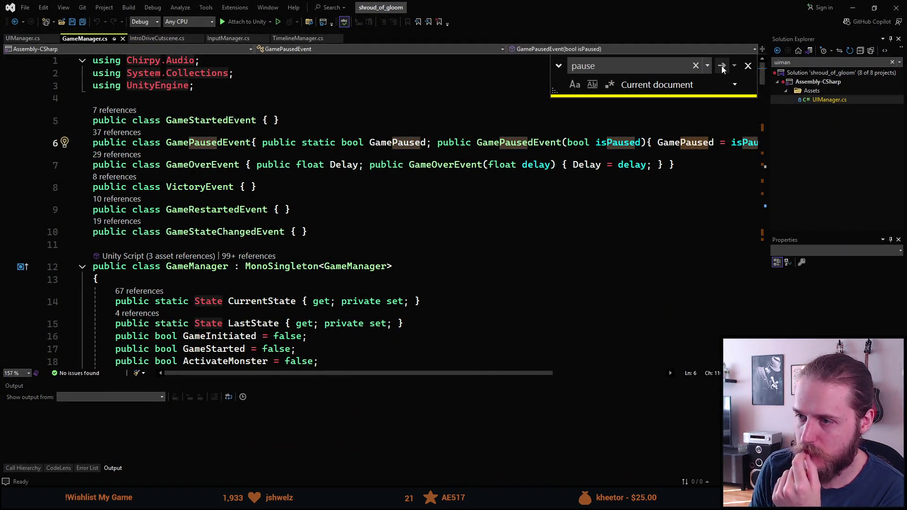
click(722, 66)
click(722, 67)
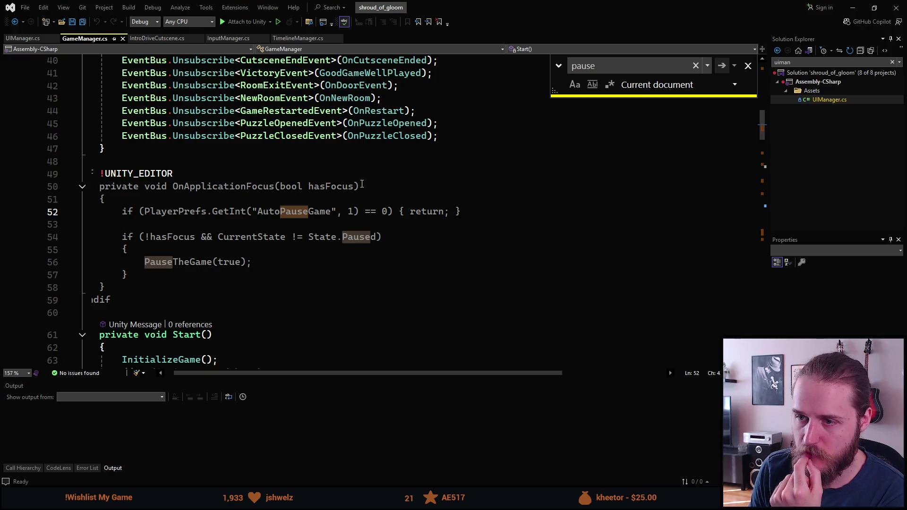
scroll(130, 163, left, 1)
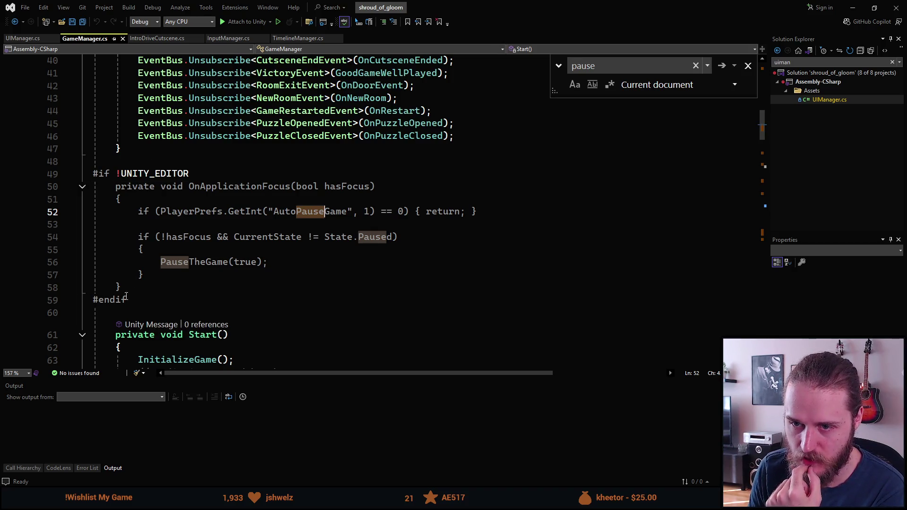
mouse_move(123, 288)
mouse_down()
mouse_move(139, 275)
mouse_move(101, 213)
mouse_move(115, 193)
mouse_up()
key(ctrl+c)
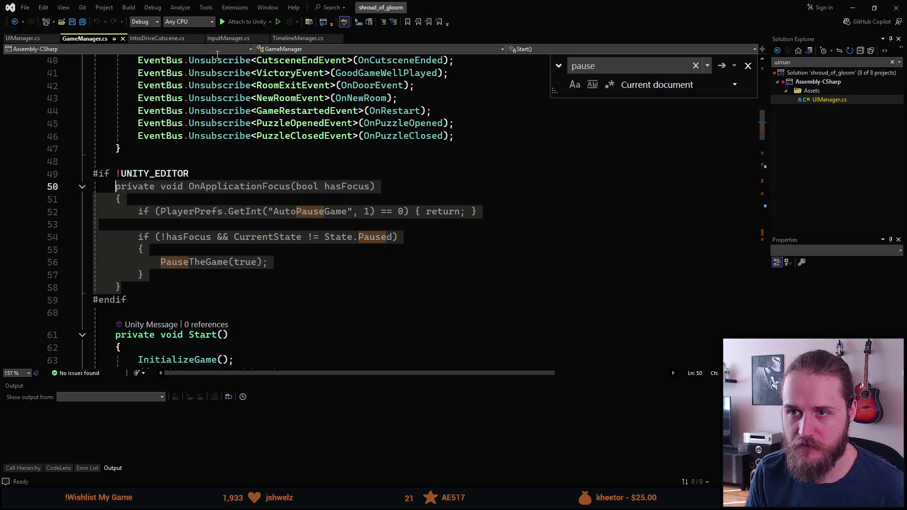
- Paste the OnApplicationFocus method into TimelineManager.cs after OnCutsceneSkipCancelled
click(290, 40)
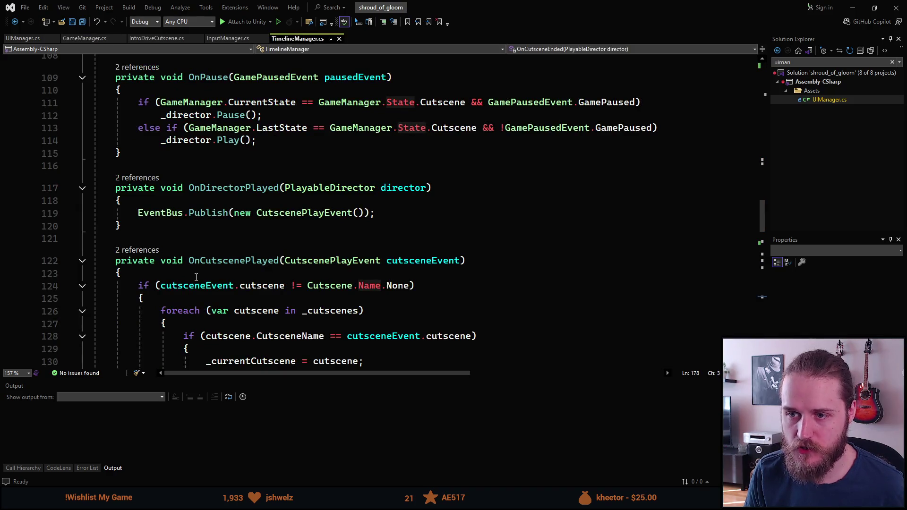
scroll(195, 280, up, 20)
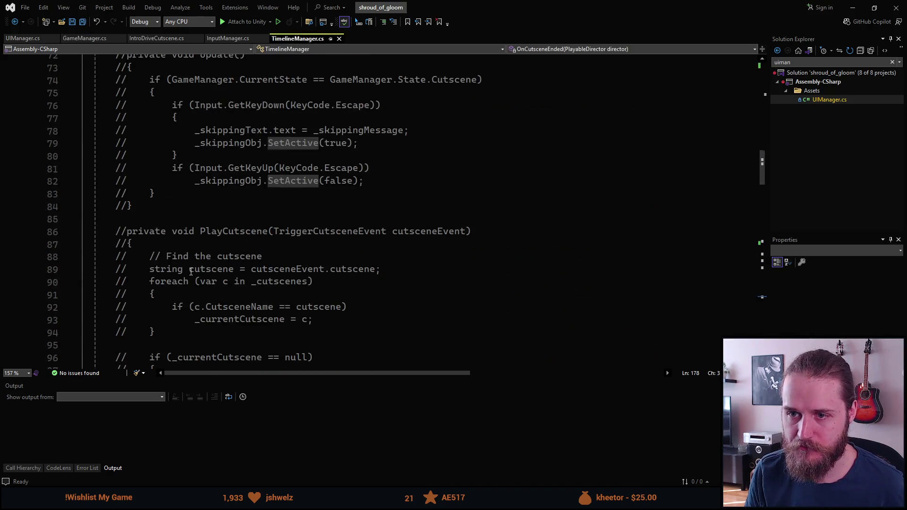
scroll(190, 272, down, 20)
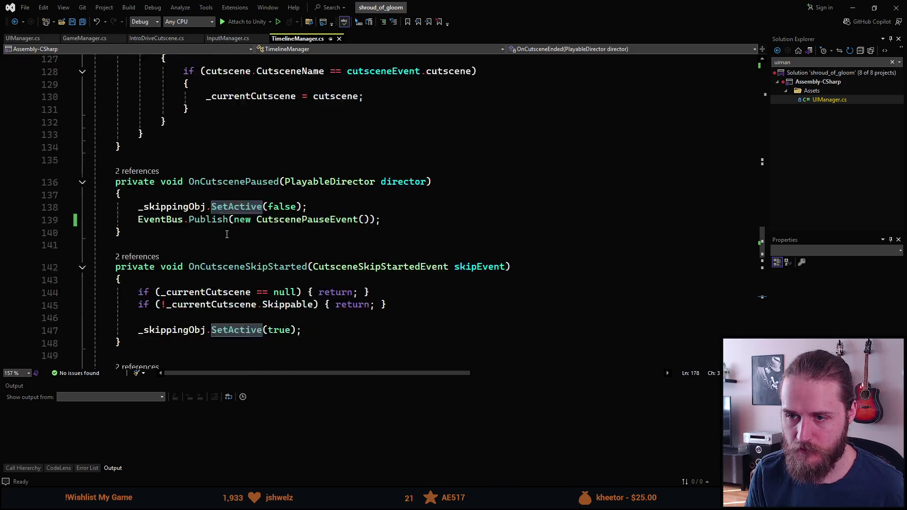
scroll(189, 179, down, 4)
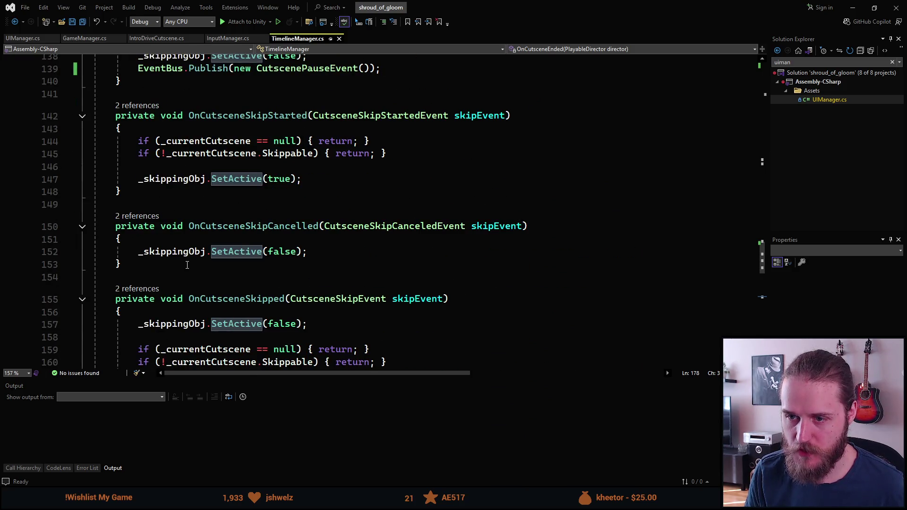
click(122, 225)
key(Return)
key(ctrl+v)
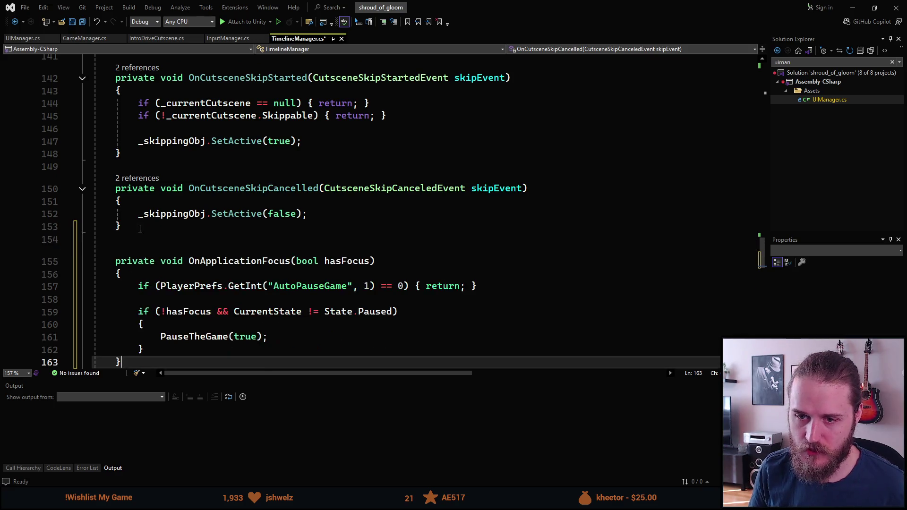
- Remove the AutoPauseGame early-return line and the CurrentState check, leaving the condition on !hasFocus
scroll(142, 195, down, 2)
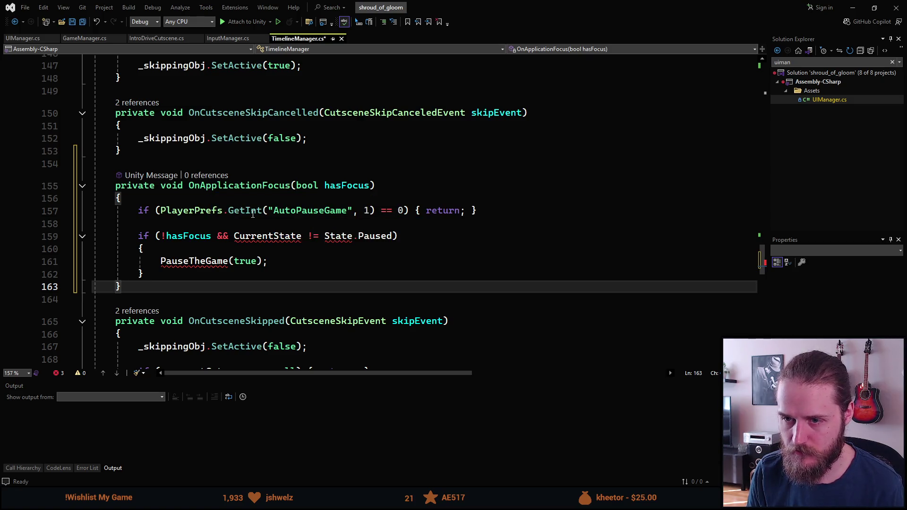
drag(161, 211, 401, 213)
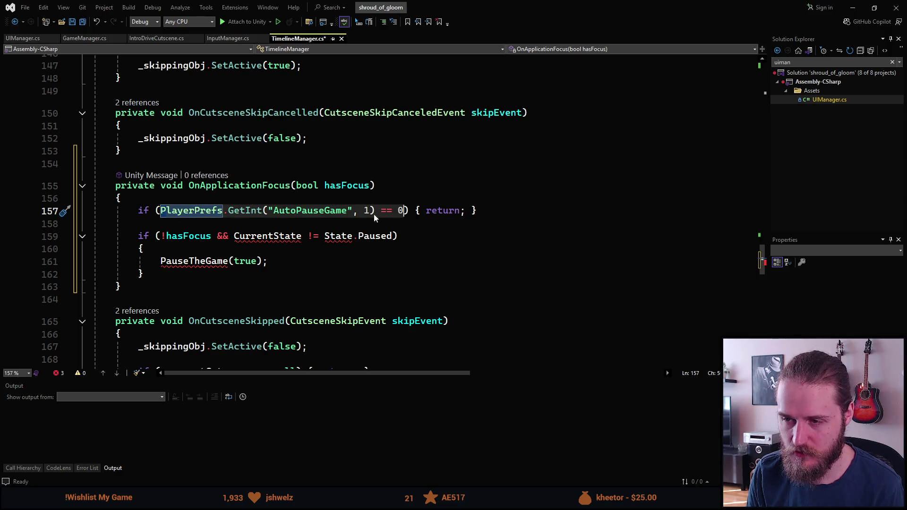
click(300, 213)
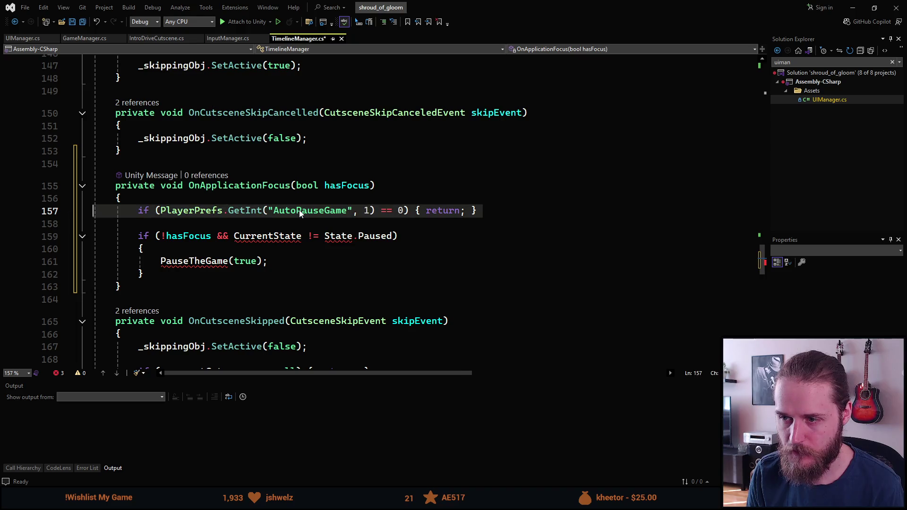
key(ctrl+x)
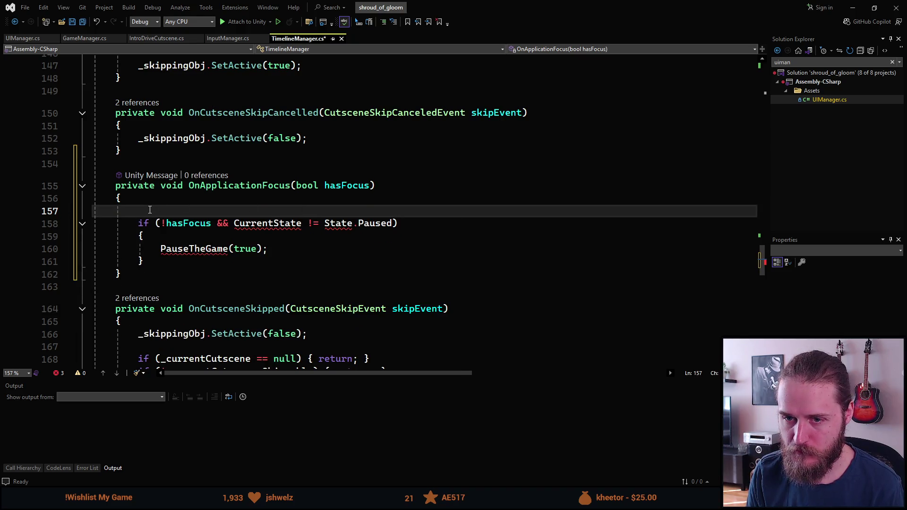
key(BackSpace)
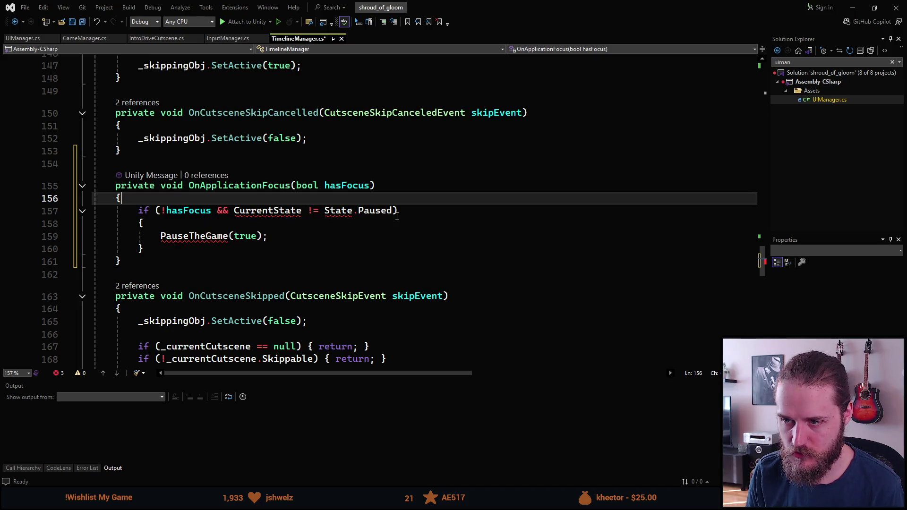
click(395, 212)
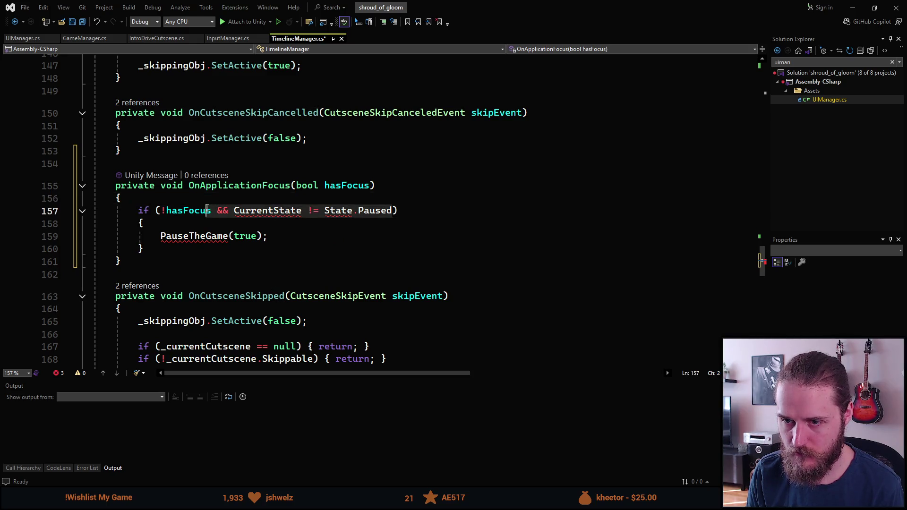
double_click(208, 211)
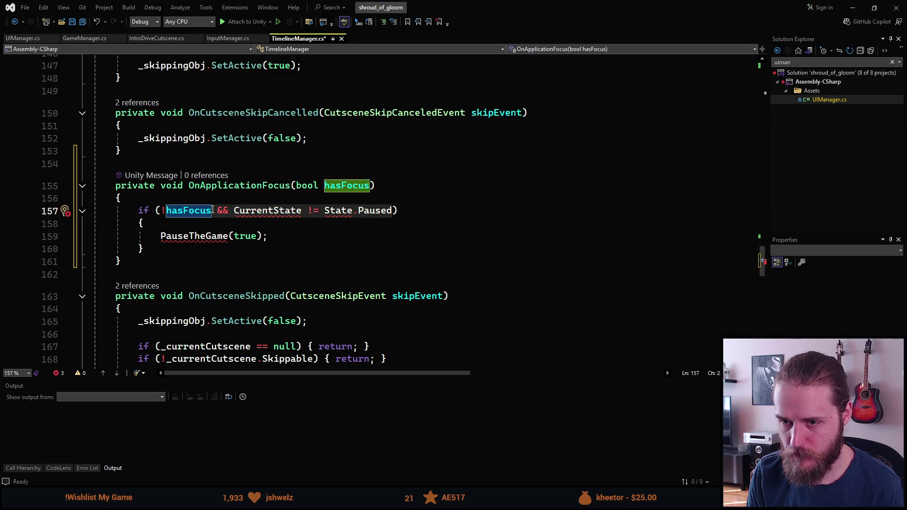
click(212, 210)
key(shift+End)
text())
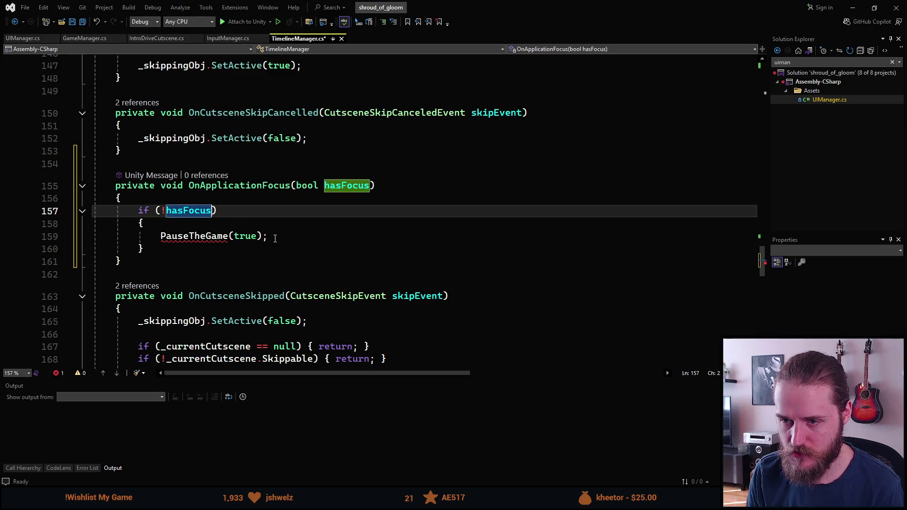
- Replace the PauseTheGame call with _skippingObj.SetActive(false)
click(165, 236)
key(shift+End)
key(shift+Left)
text(_sk)
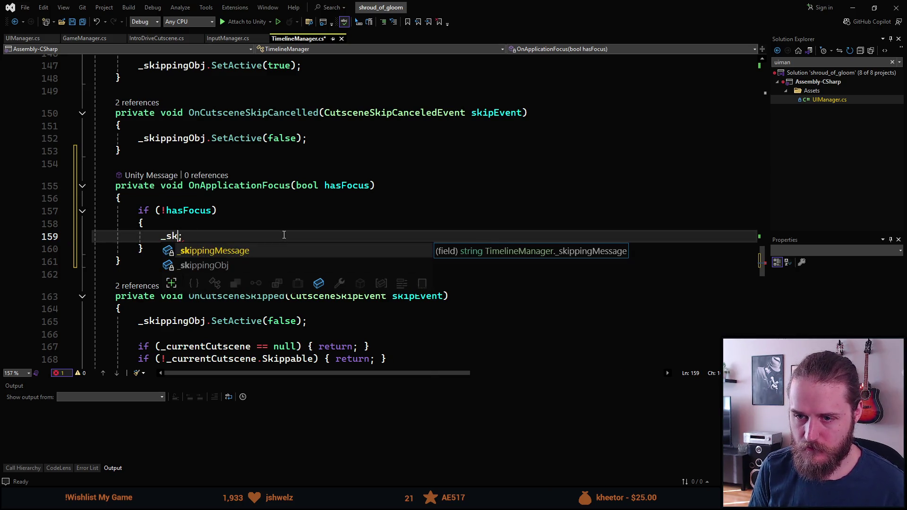
key(Down)
key(Tab)
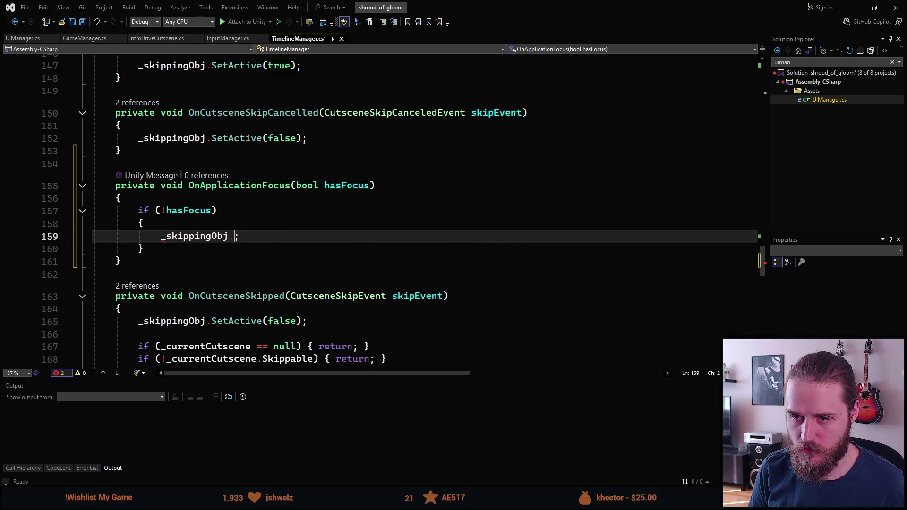
text(Set)
key(Tab)
text((false)
key(Escape)
- Add '&& _skippingObj.activeInHierarchy' to the condition and save TimelineManager.cs
key(Up)
key(Up)
key(Left)
text(&& )
text(_skip)
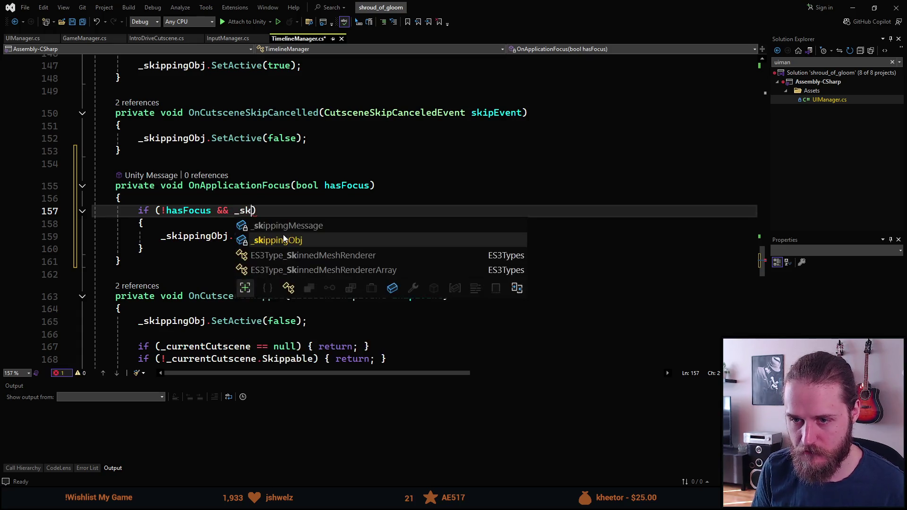
key(Tab)
text(.acti)
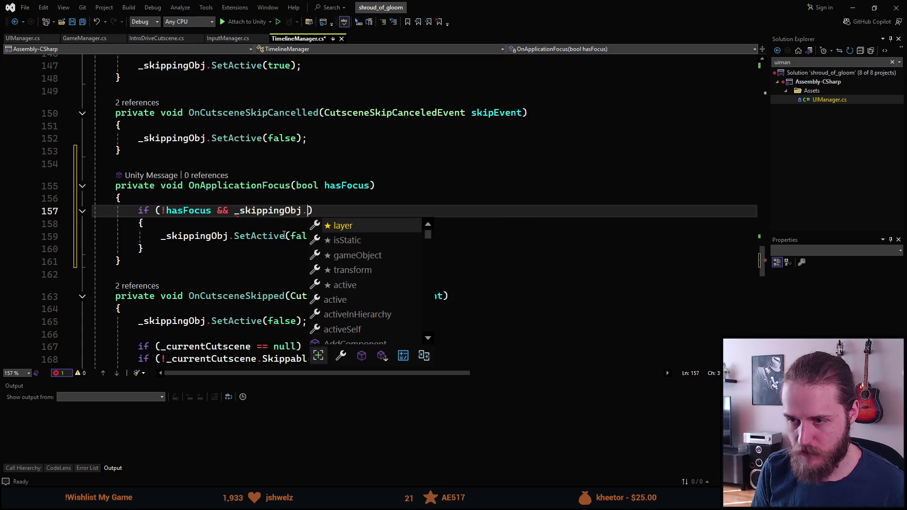
key(Down)
key(Down)
key(Tab)
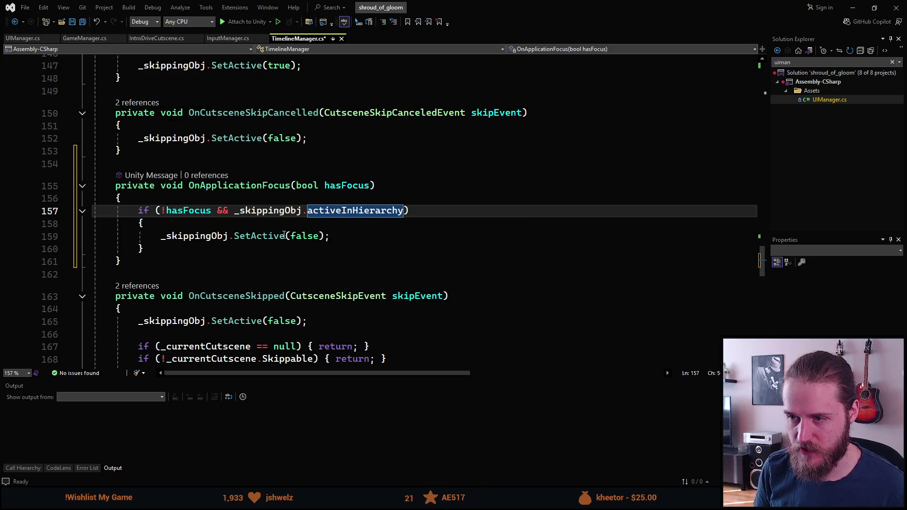
key(Down)
key(Down)
key(ctrl+s)
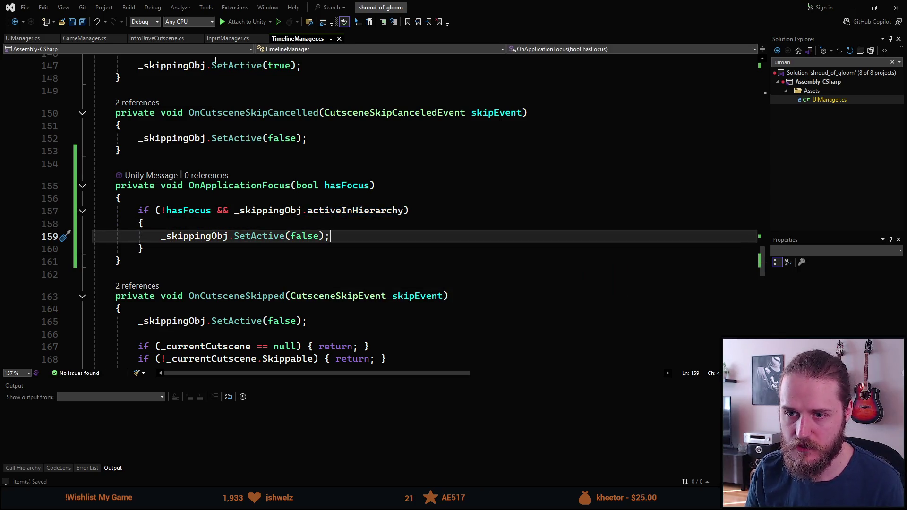
key(alt+Tab)
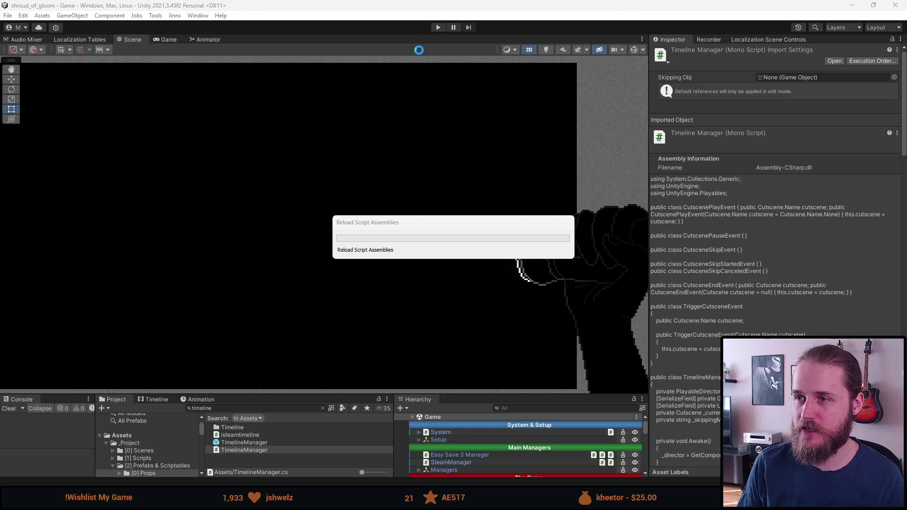
- Run the game, Save & Quit from the pause menu, and load a save slot
click(438, 28)
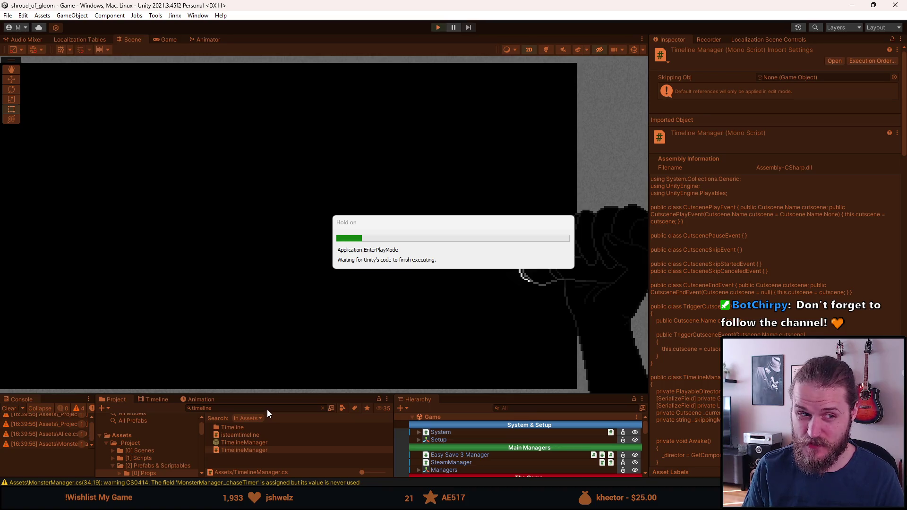
key(Escape)
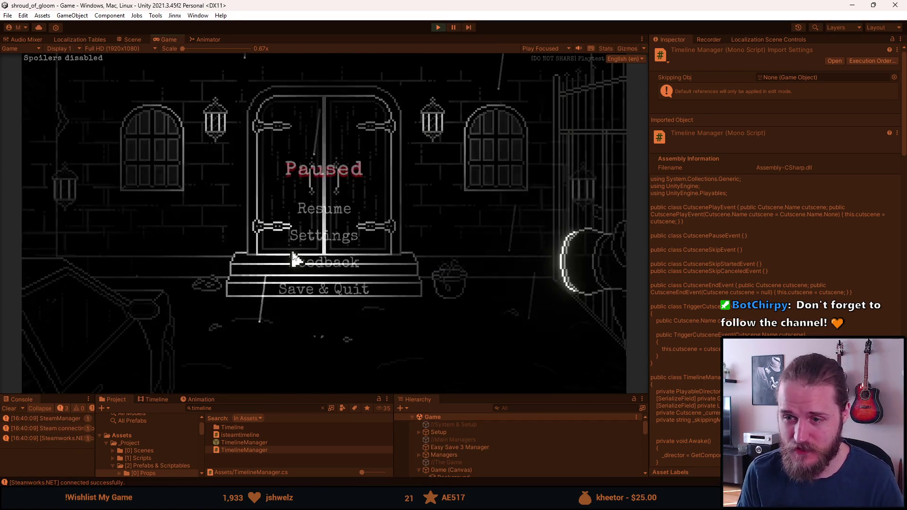
click(312, 285)
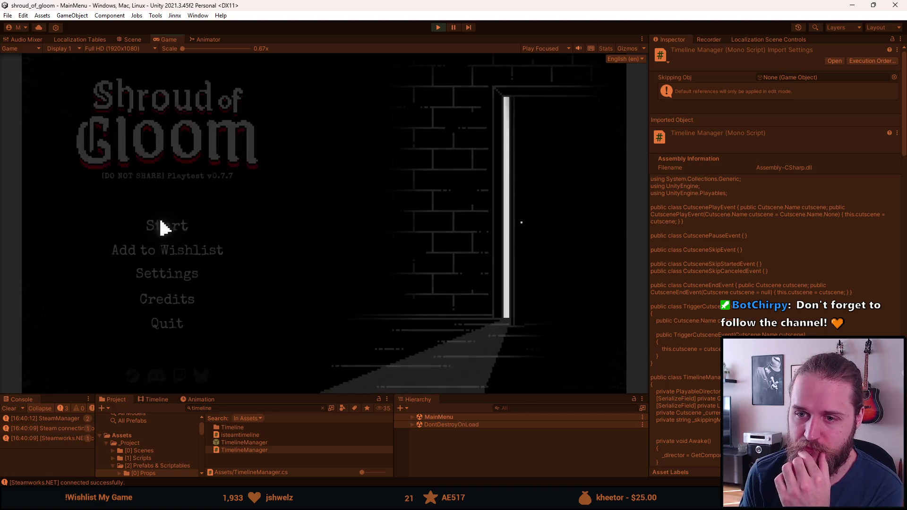
click(161, 229)
click(229, 246)
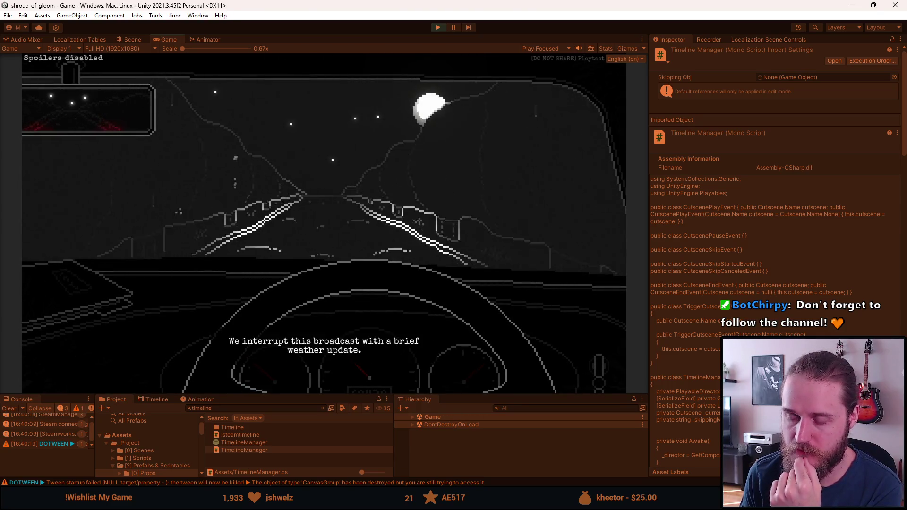
- Skip the intro and driving cutscenes, then leave the car for the next area
click(218, 243)
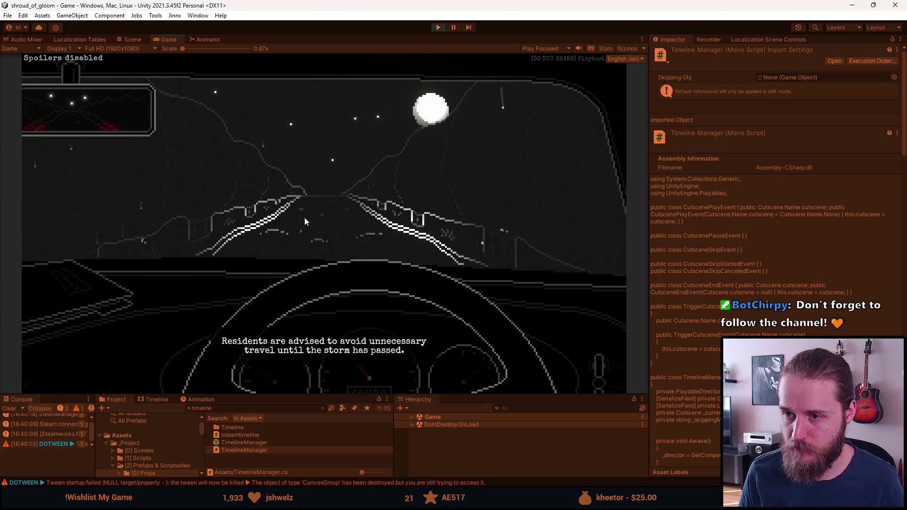
key(Escape)
key(Escape)
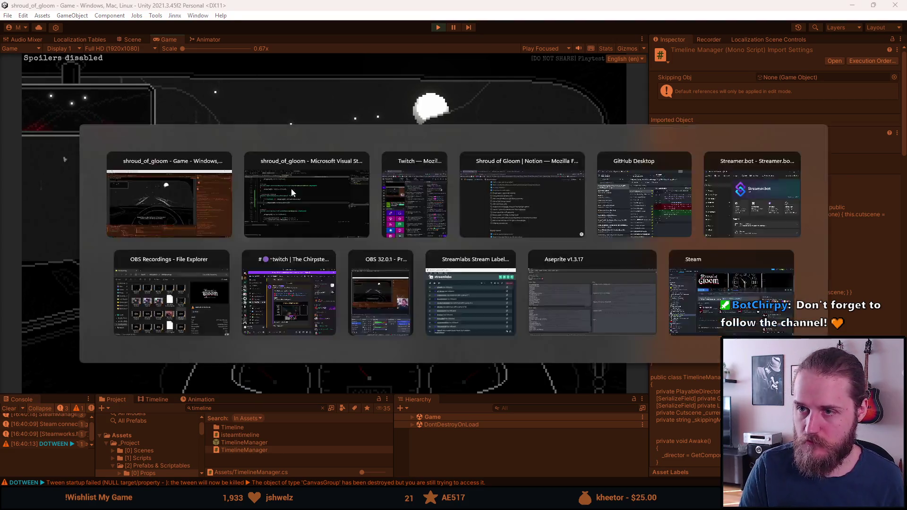
key(space)
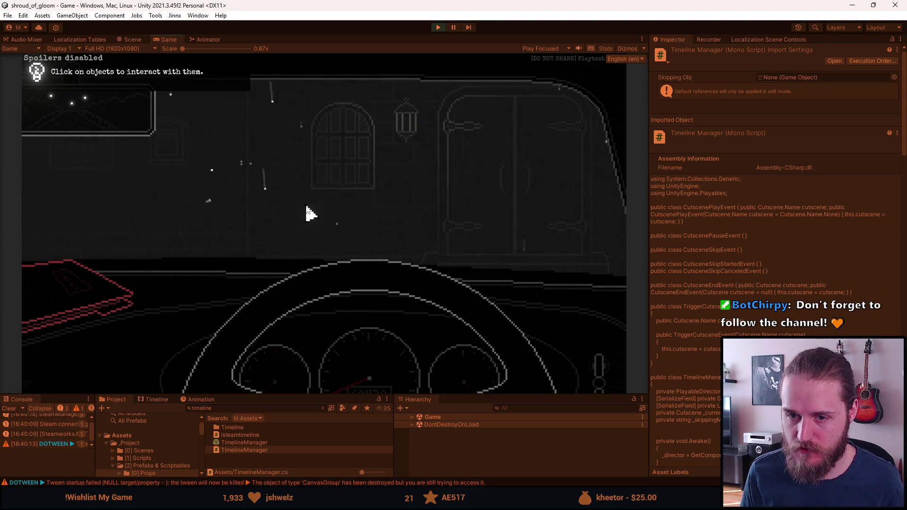
click(90, 294)
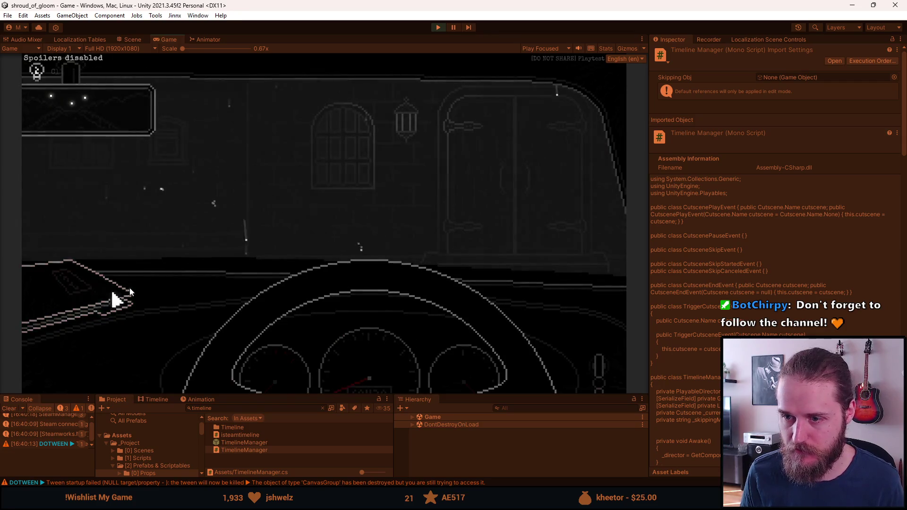
click(584, 172)
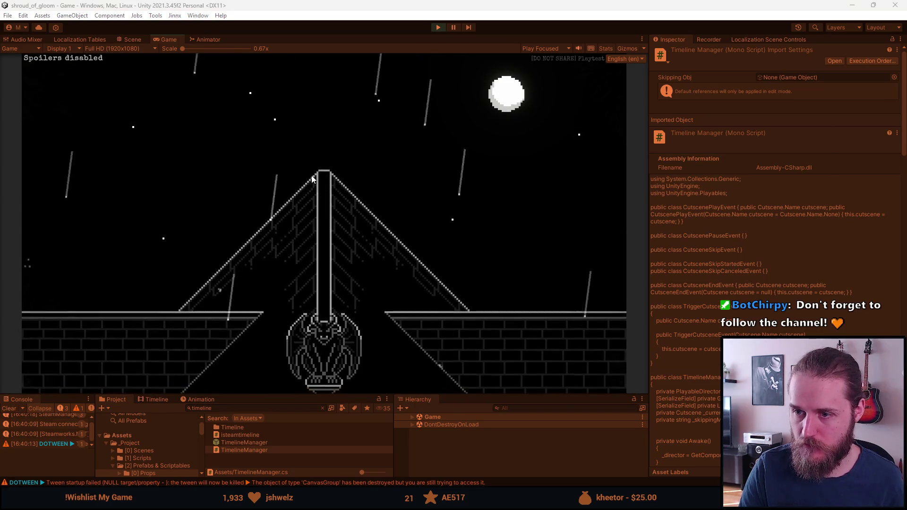
- Delete the second save slot and start a new game in it
click(264, 233)
click(350, 236)
click(188, 238)
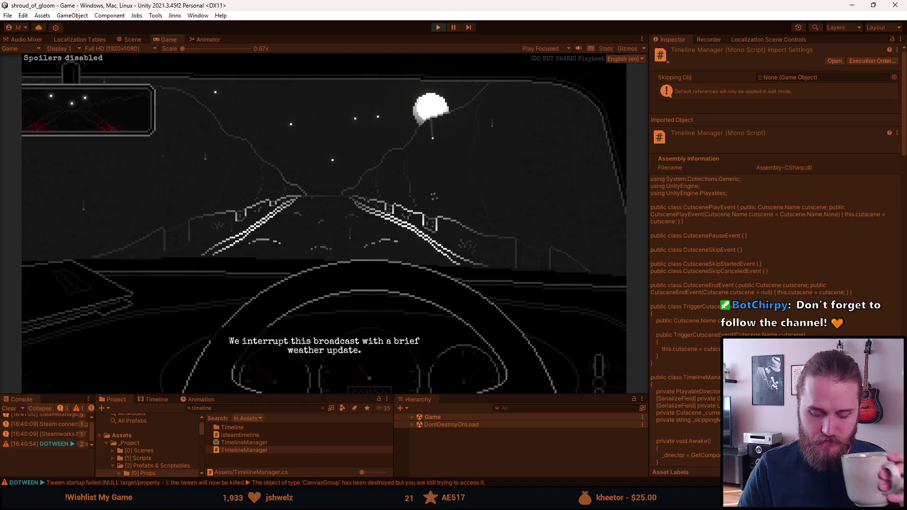
- Skip the car and building-pan cutscenes, then stop Play mode
key(Escape)
key(Escape)
key(Escape)
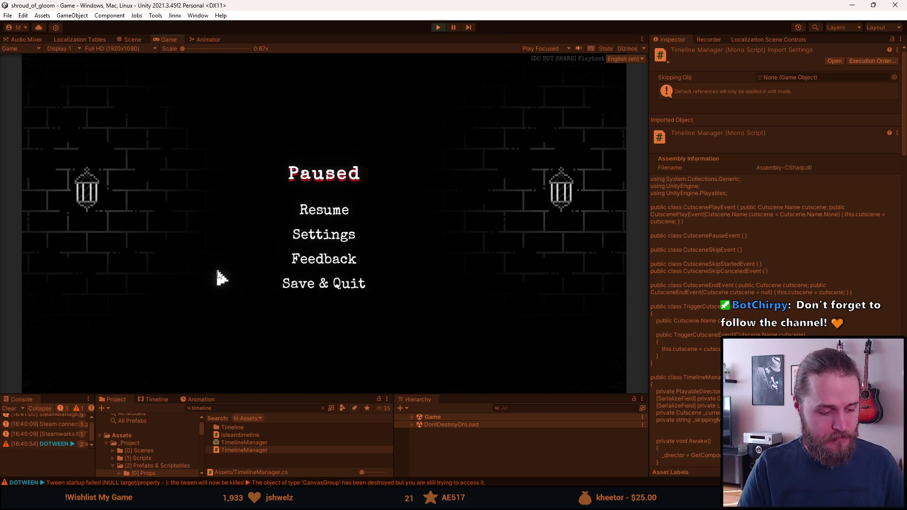
key(Escape)
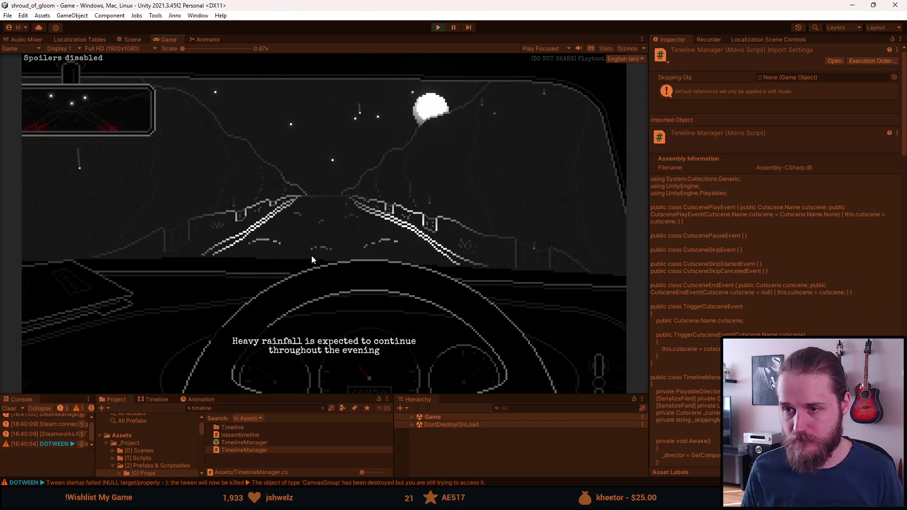
key(space)
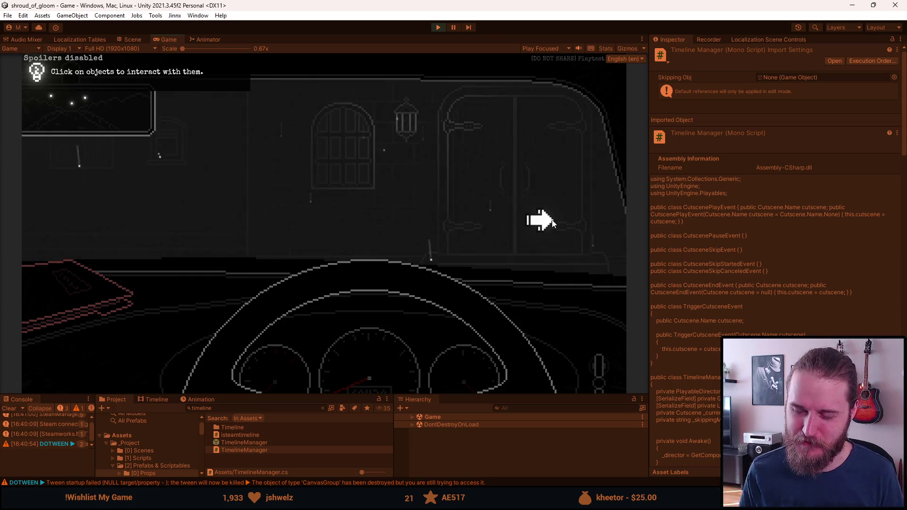
click(580, 159)
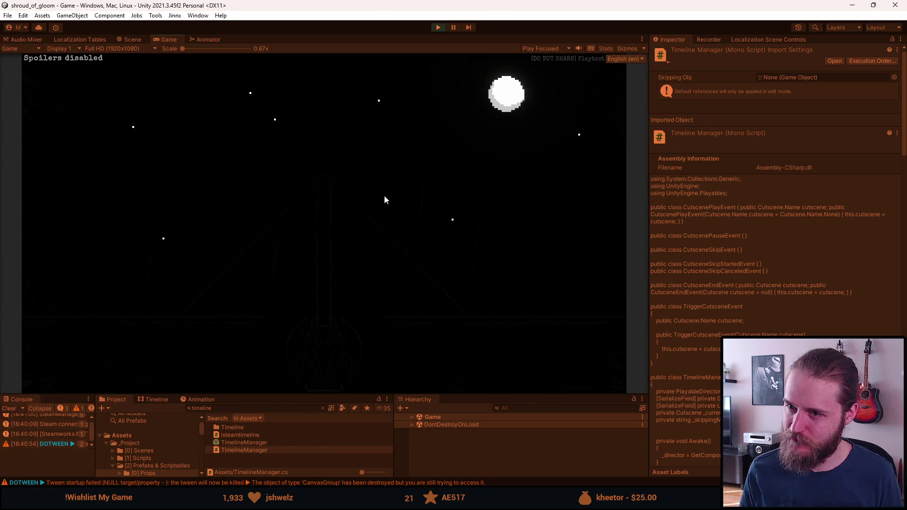
click(384, 196)
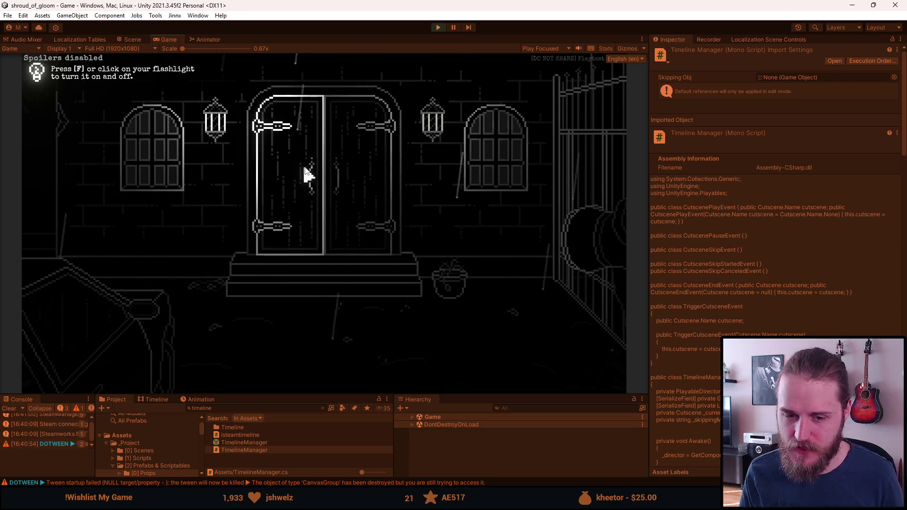
click(438, 27)
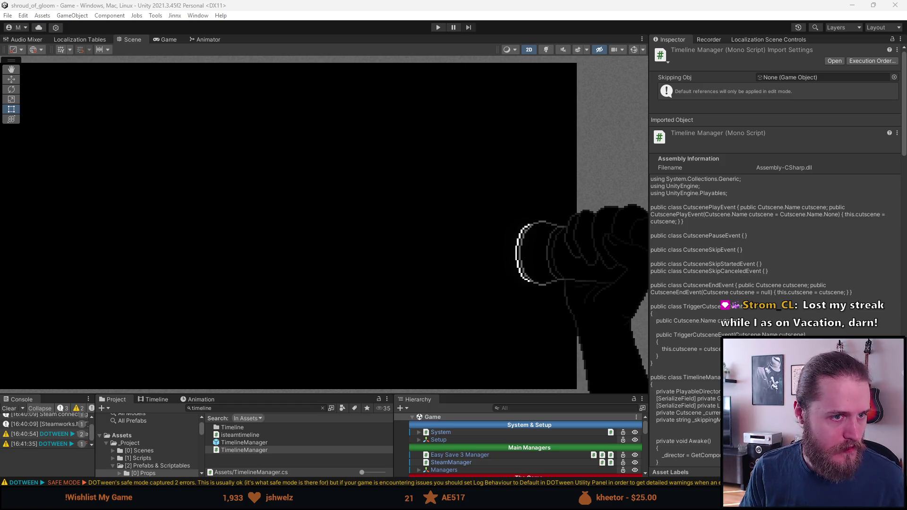
key(alt+Tab)
- Commit the 20 files as 'Lamp & Candle Saving, Cutscene Skip Bug' and push to origin
text(L)
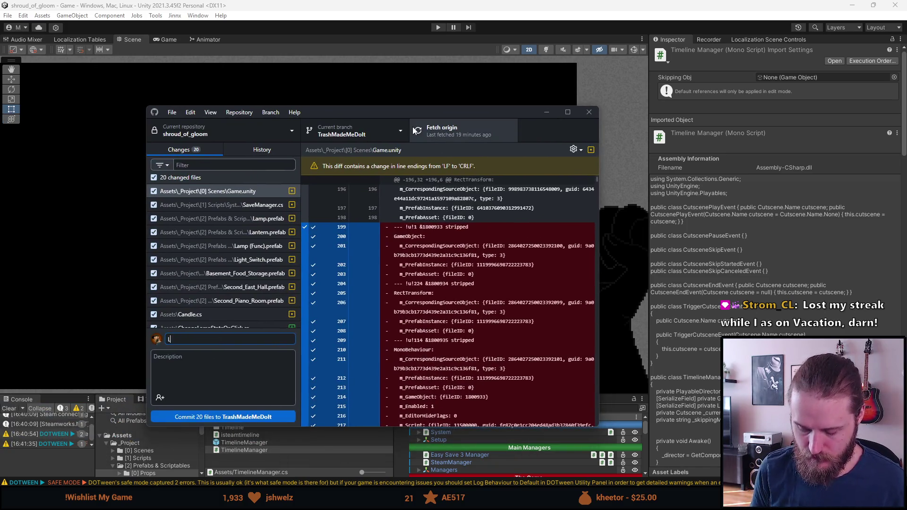
text(amp & Candle)
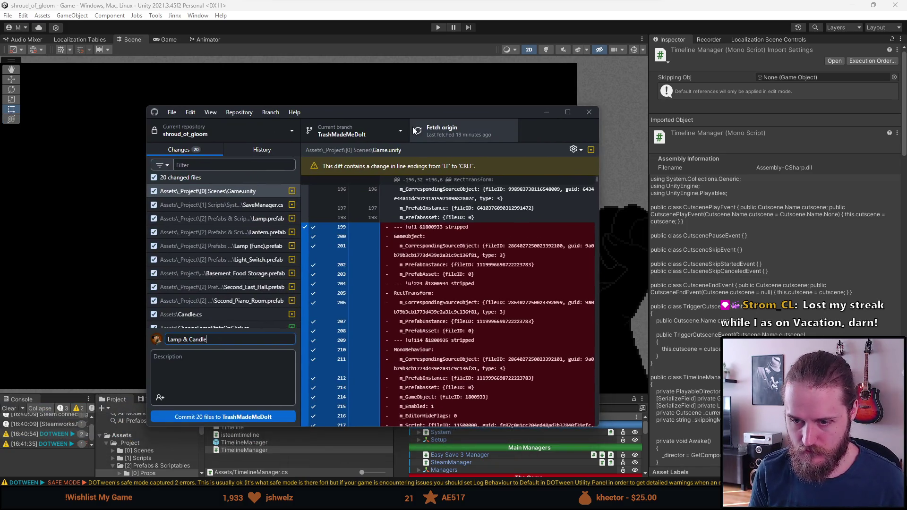
text( Saving, )
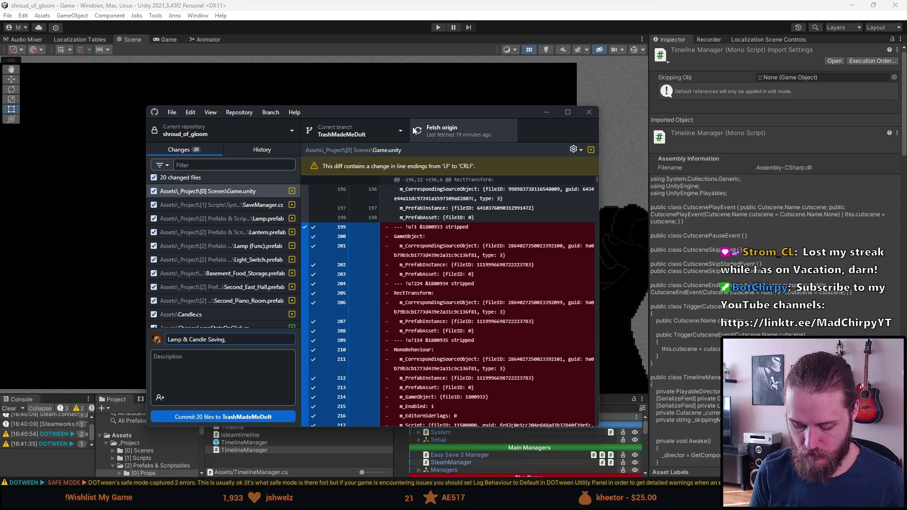
text(Custcene)
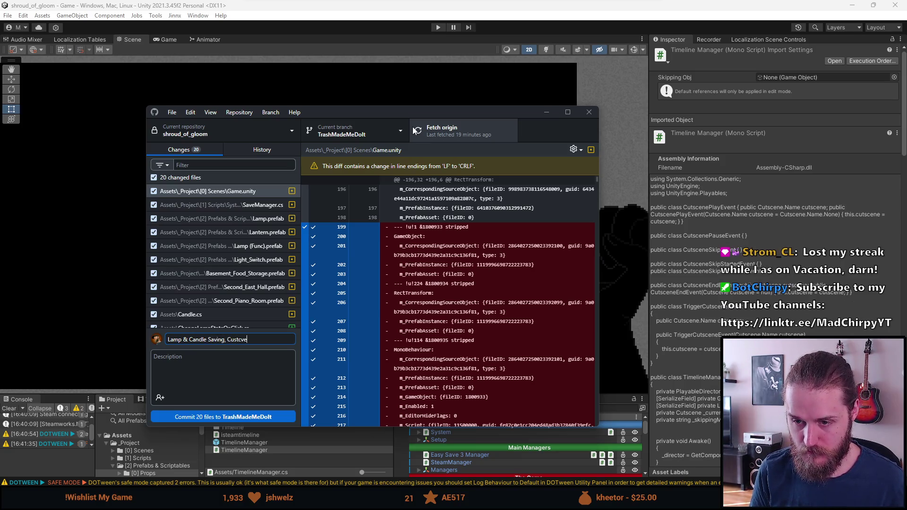
key(ctrl+BackSpace)
text(Cutsce)
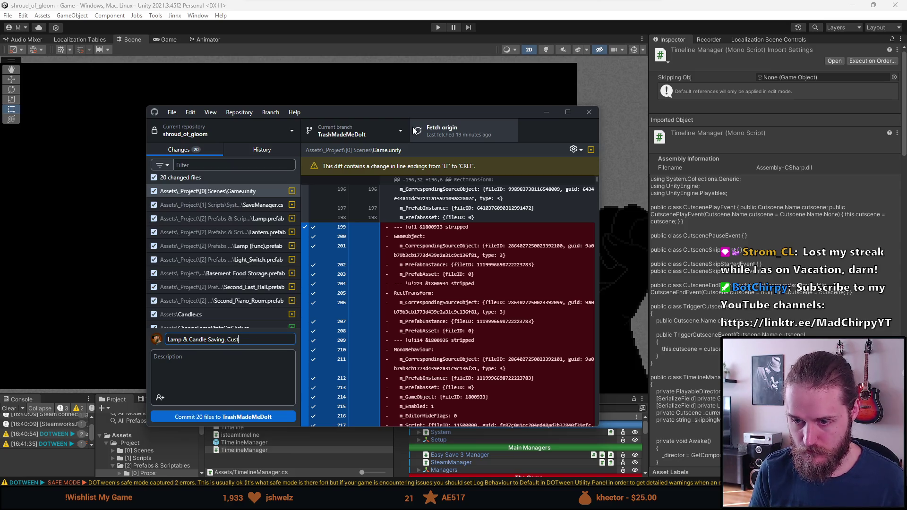
text(ne )
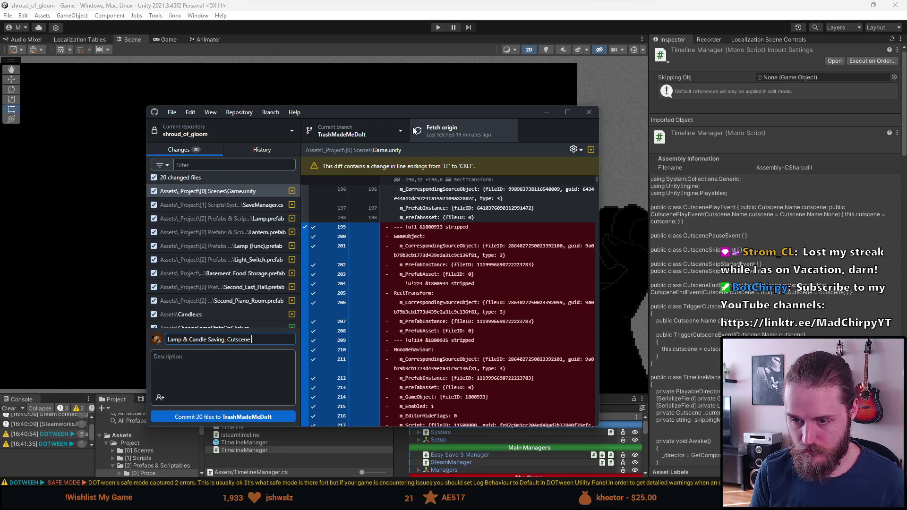
text(Skip Bug)
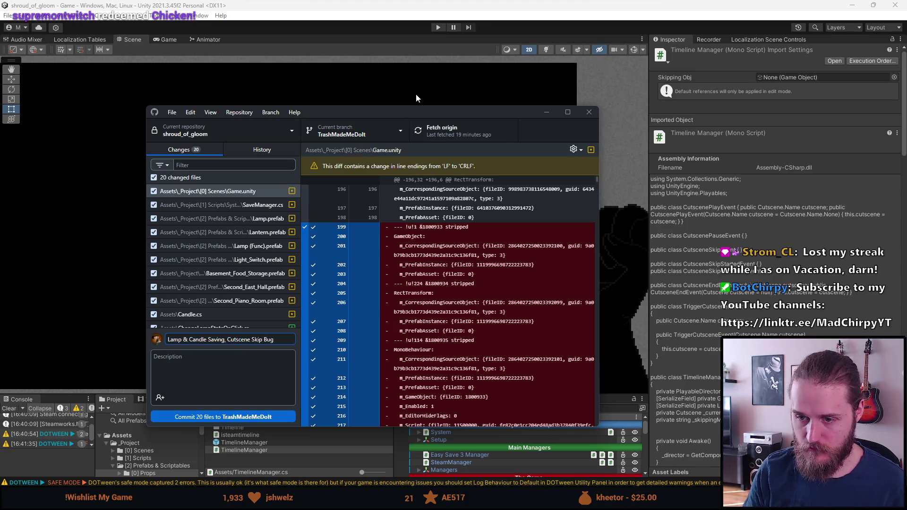
click(257, 416)
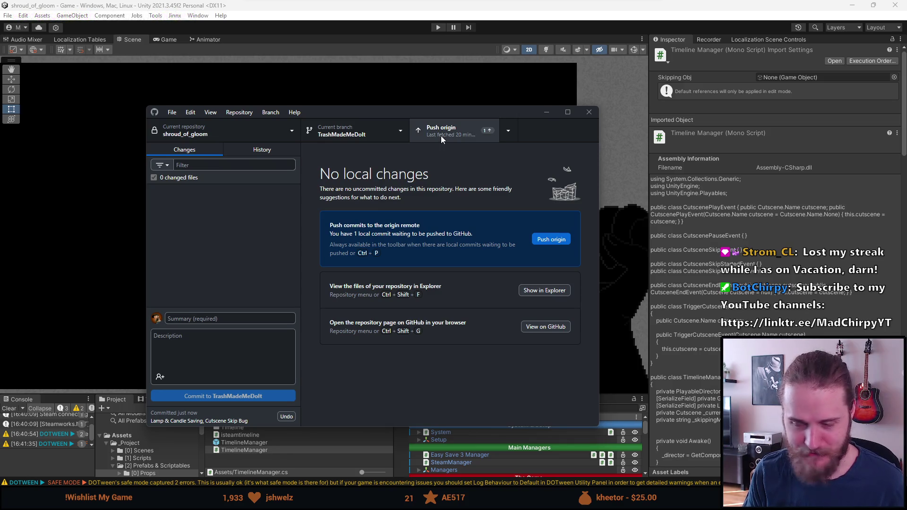
click(441, 135)
key(alt+Tab)
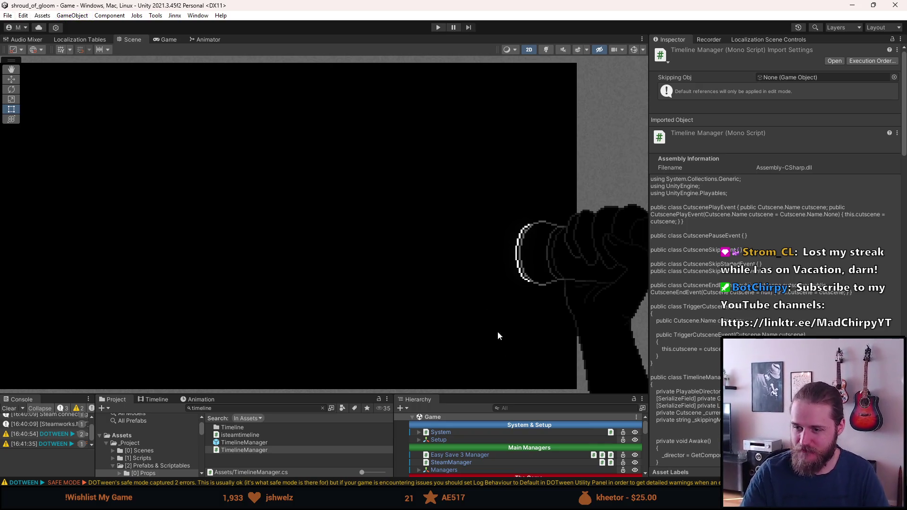
drag(478, 396, 478, 305)
- Tick Outside_Entrance's active checkbox and enlarge the project and hierarchy panels
click(471, 427)
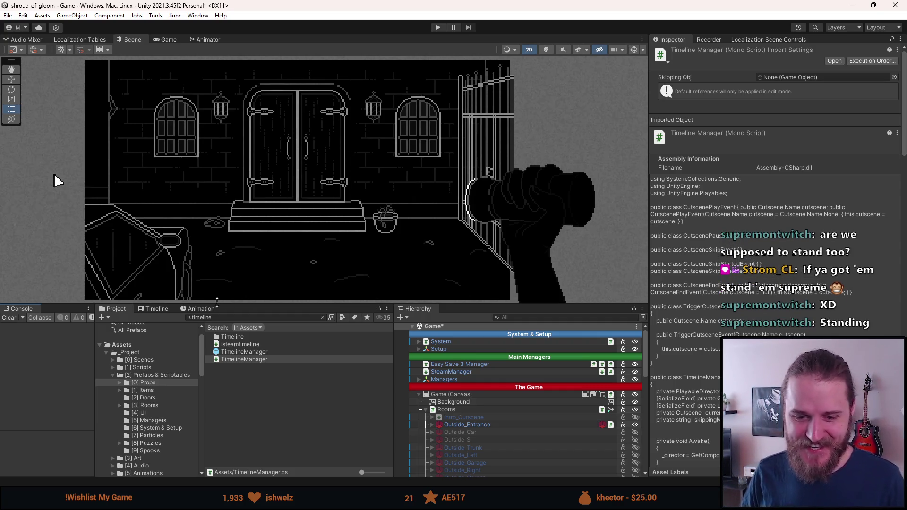
drag(350, 304, 348, 279)
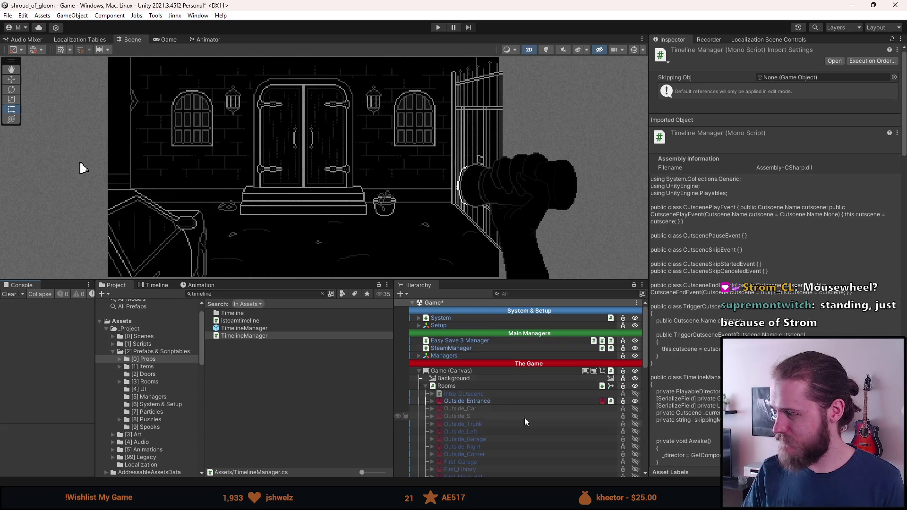
- Undo to deactivate Outside_Entrance and enable the First_Kitchen room instead
key(ctrl+z)
scroll(479, 401, down, 5)
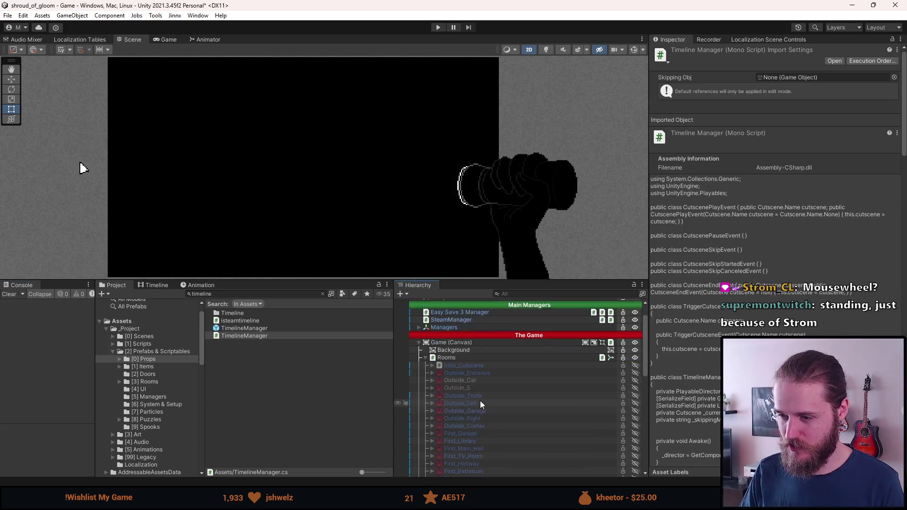
click(479, 373)
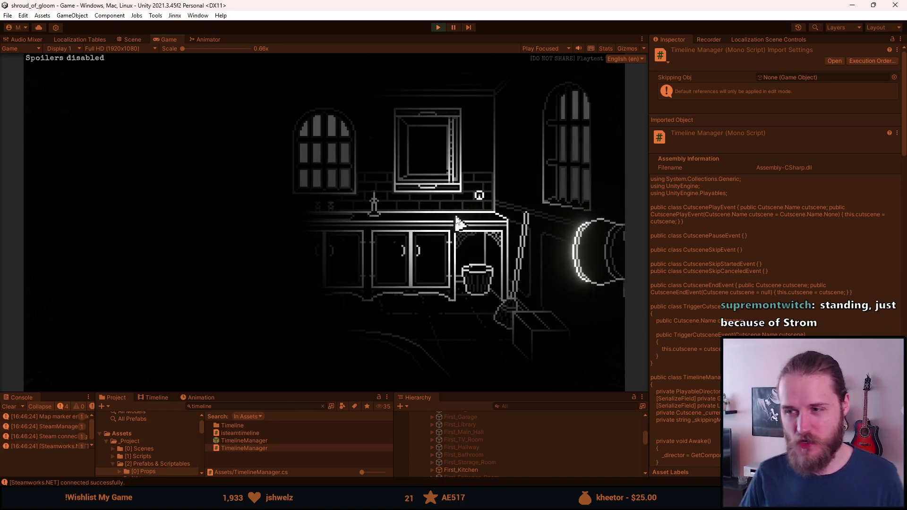
- Pull the rope, ride the dumbwaiter to the kitchen and back, then stop Play mode
click(427, 166)
click(460, 331)
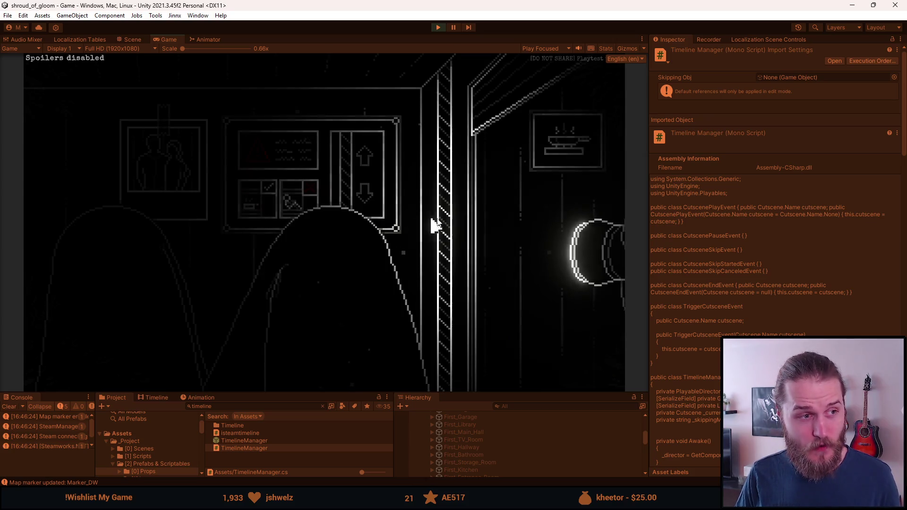
click(559, 202)
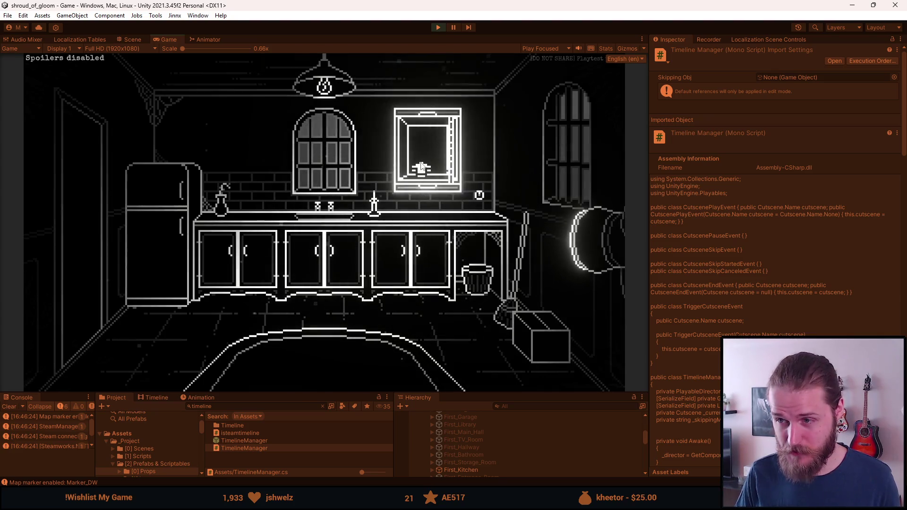
click(422, 162)
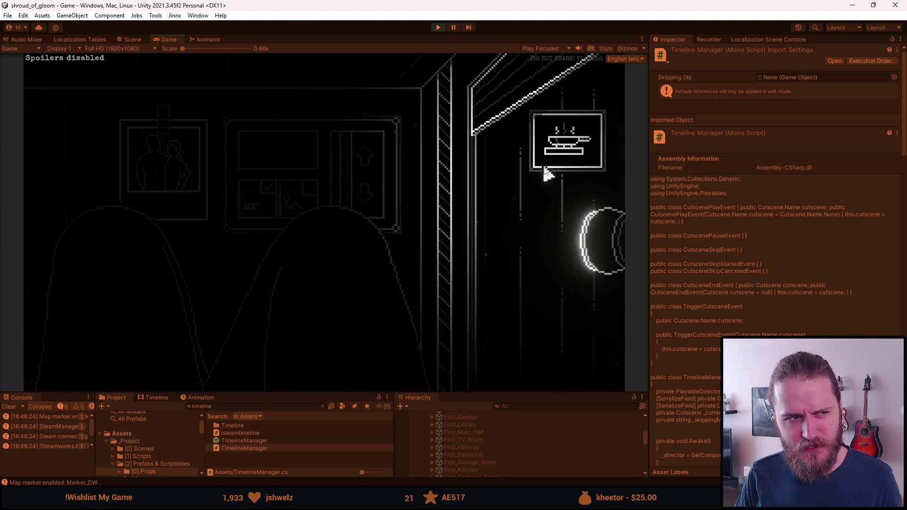
click(465, 198)
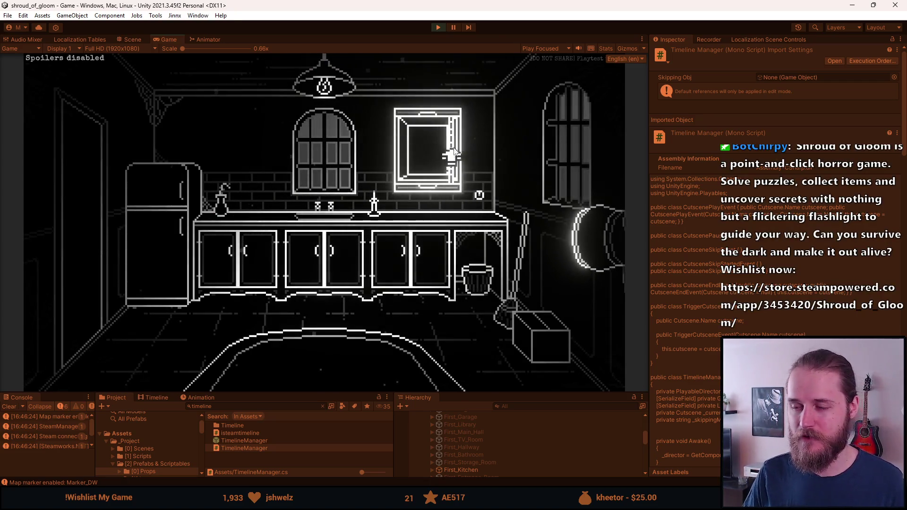
key(alt+Tab)
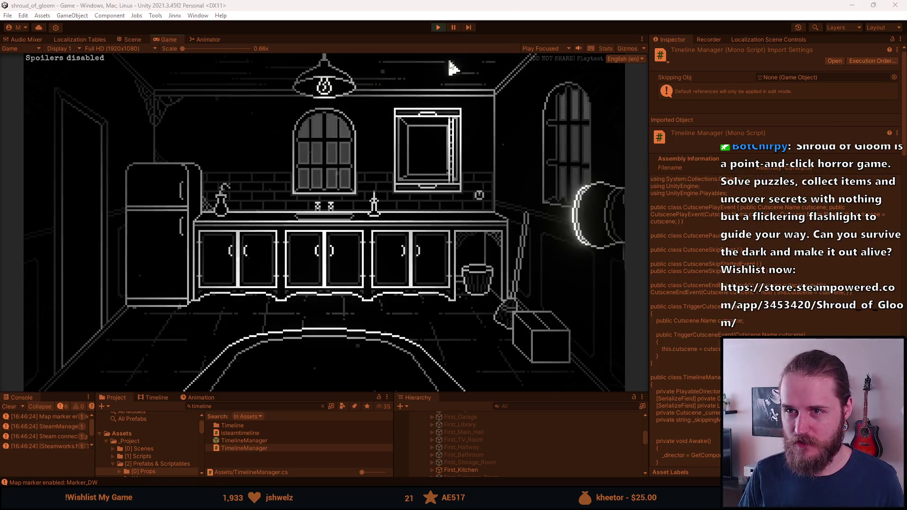
click(443, 31)
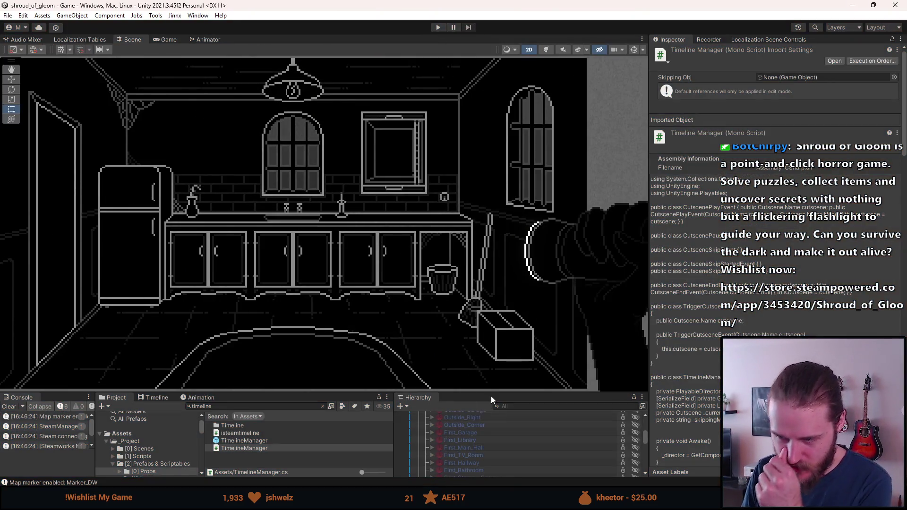
- Expand First_Kitchen and select its Lamp to confirm the Id reads Lamp_Kitchen
drag(501, 393, 501, 294)
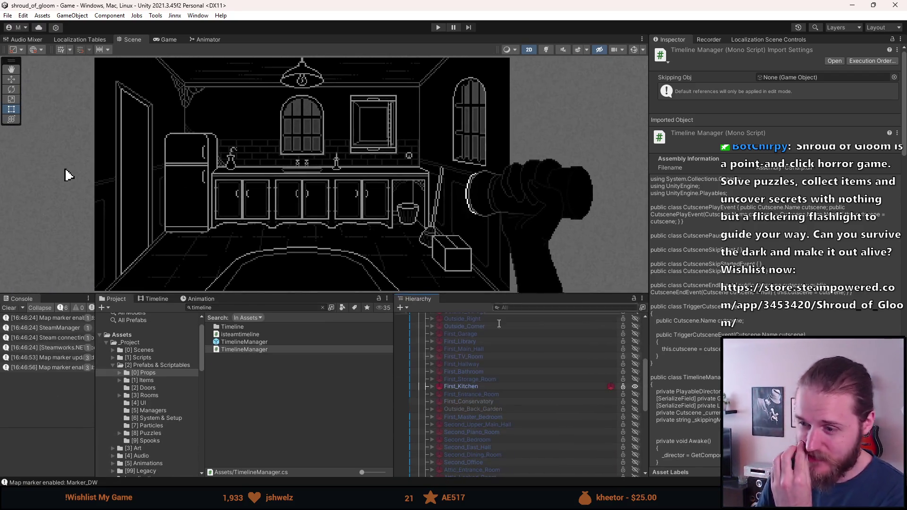
click(431, 387)
scroll(449, 371, down, 2)
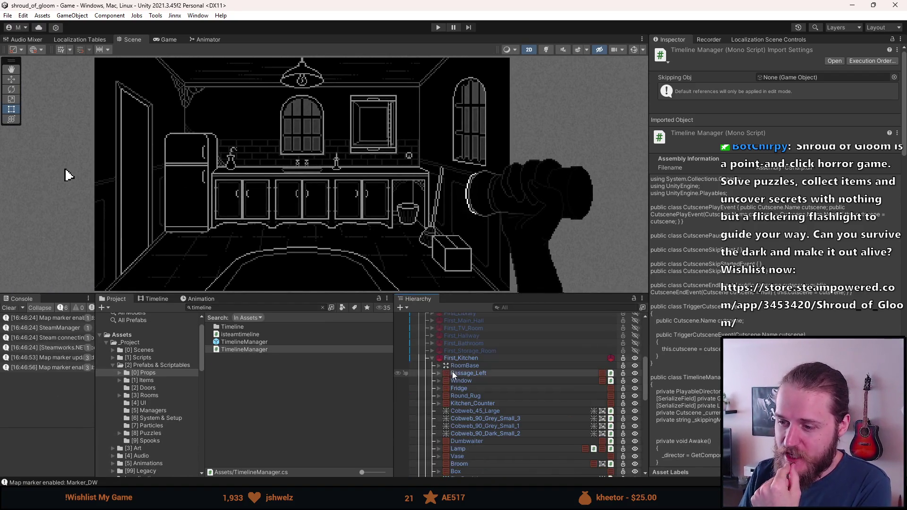
scroll(470, 396, down, 3)
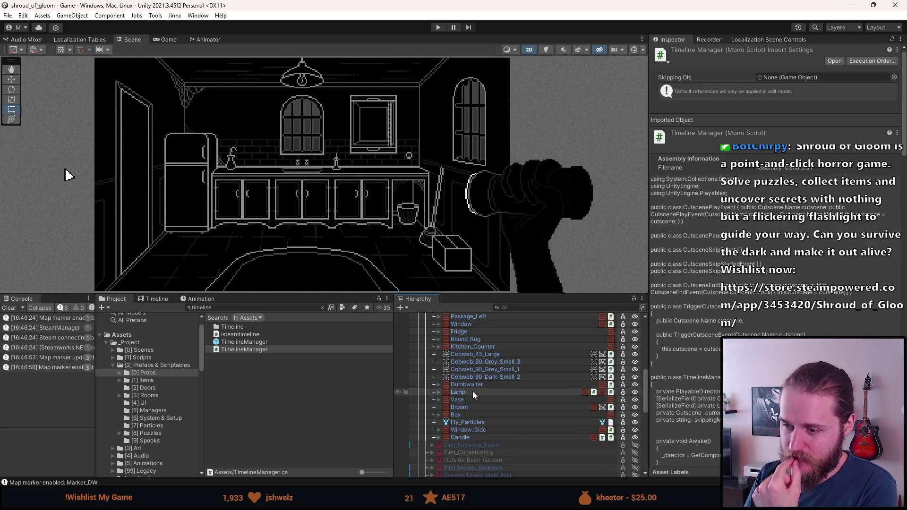
click(472, 391)
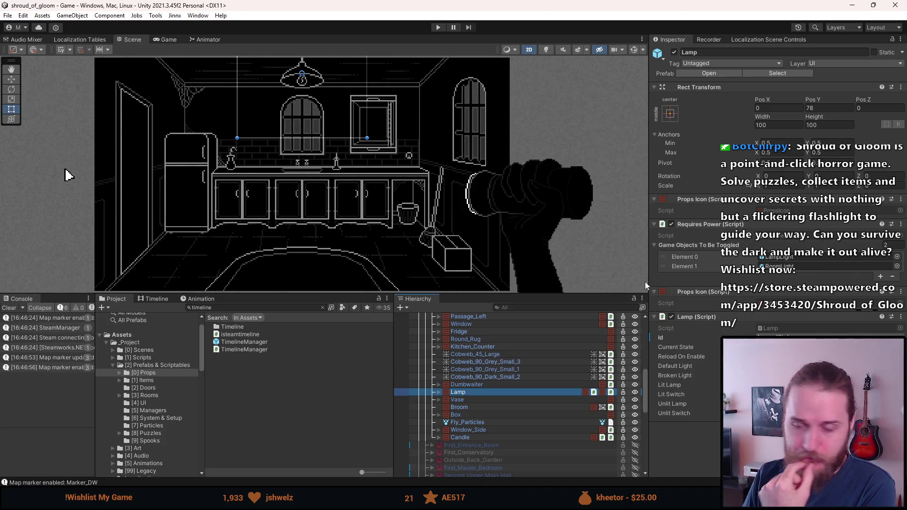
click(648, 255)
drag(648, 255, 372, 255)
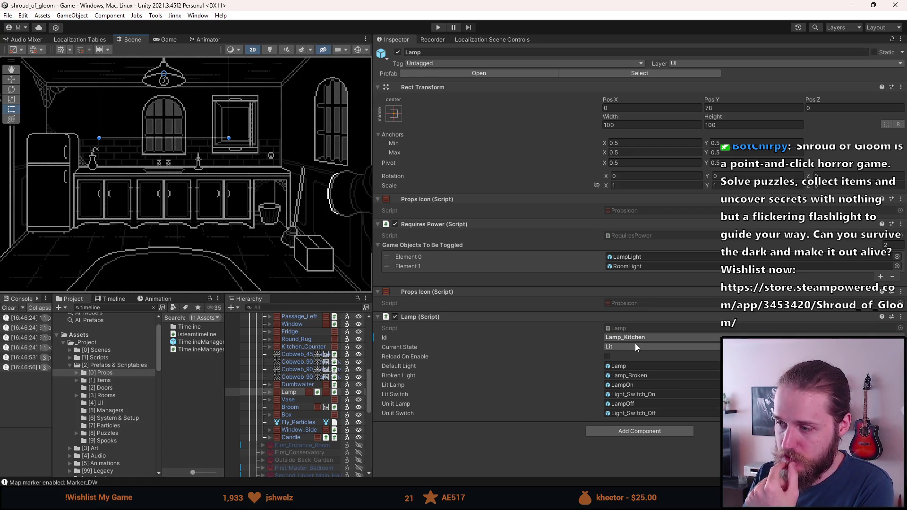
- Narrow the Inspector, then collapse and disable First_Kitchen
drag(373, 215, 697, 214)
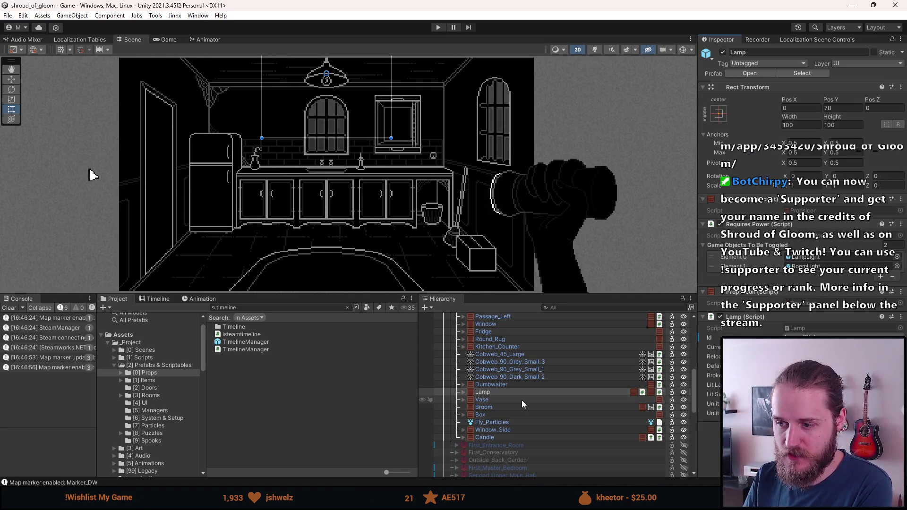
scroll(505, 402, up, 5)
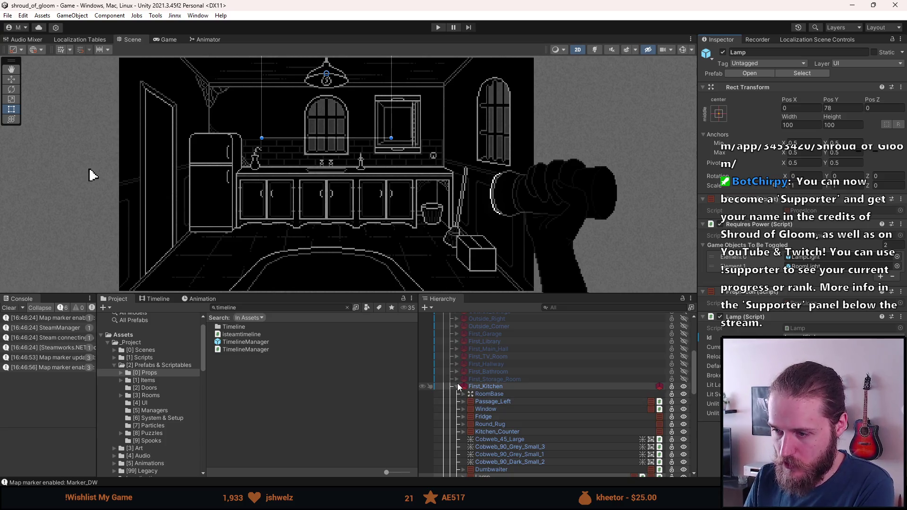
click(457, 386)
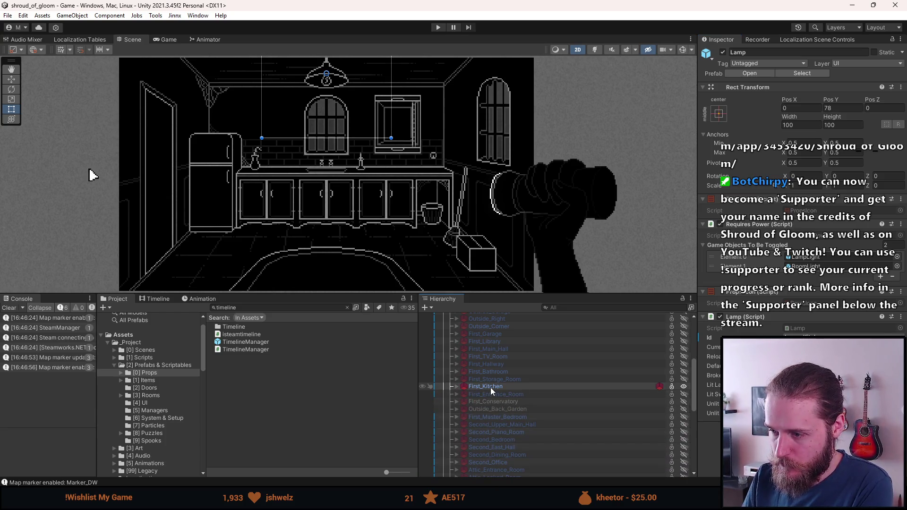
scroll(499, 386, down, 10)
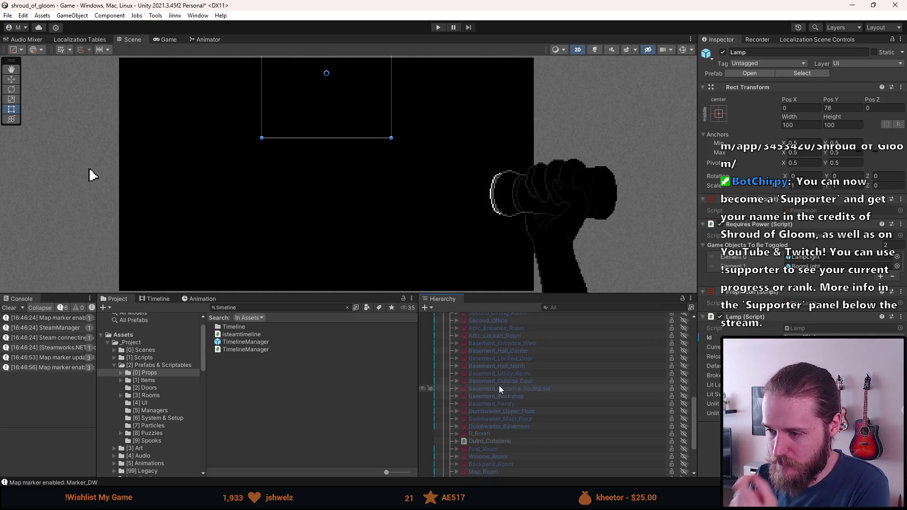
scroll(499, 386, up, 7)
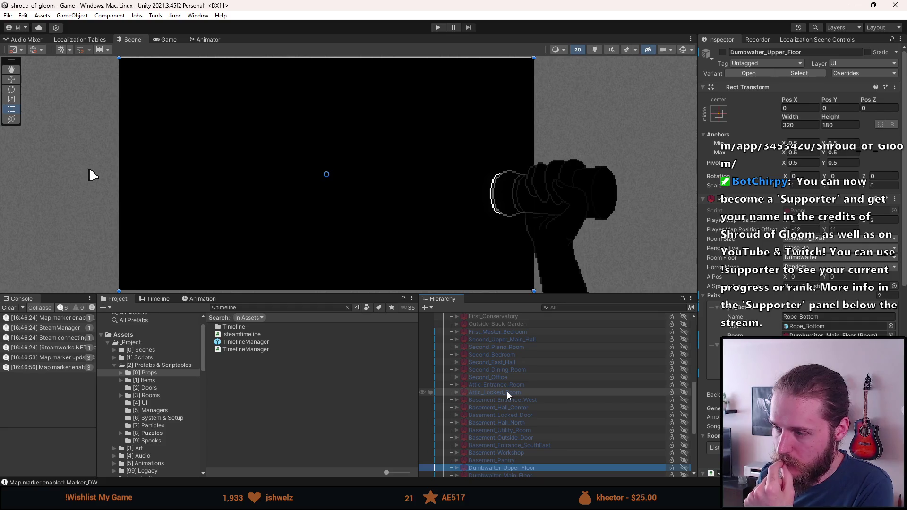
key(Down)
key(Up)
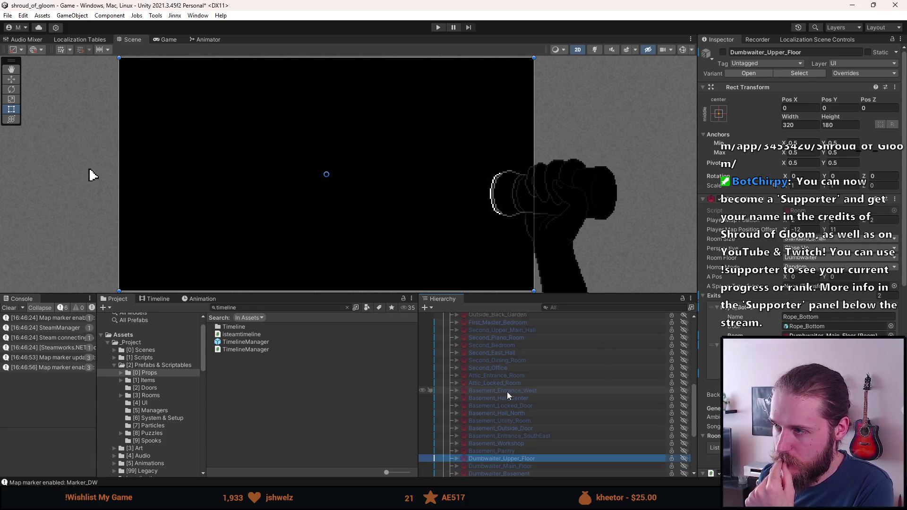
key(Down)
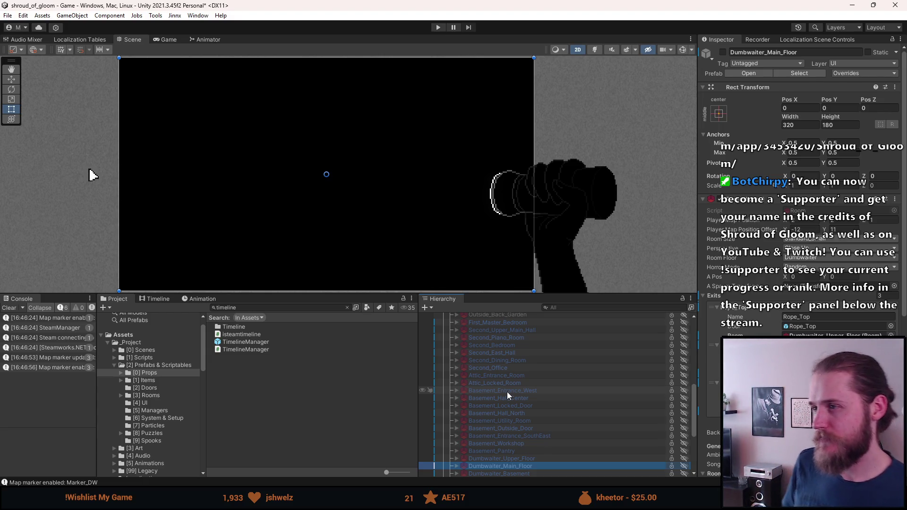
mouse_move(576, 294)
mouse_down()
mouse_move(565, 233)
mouse_move(565, 251)
mouse_up()
click(505, 426)
key(alt+shift+a)
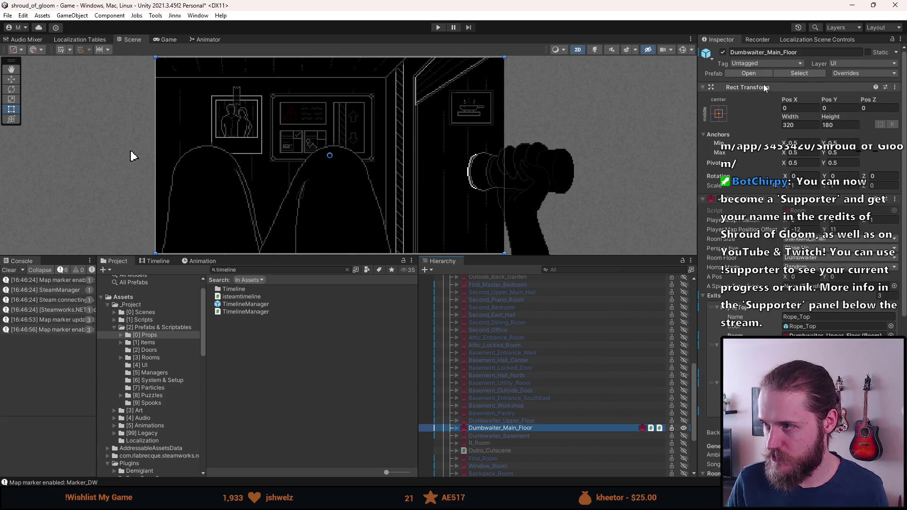
click(750, 73)
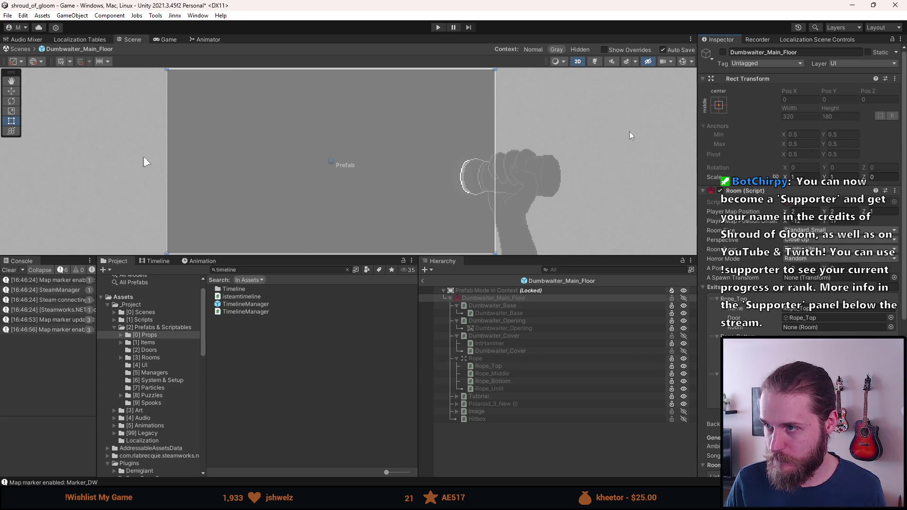
click(422, 280)
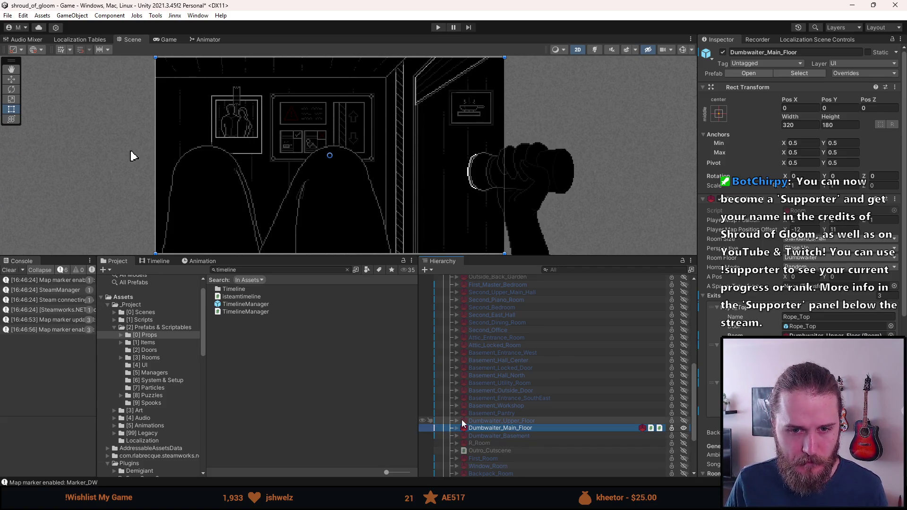
scroll(462, 423, down, 3)
click(457, 400)
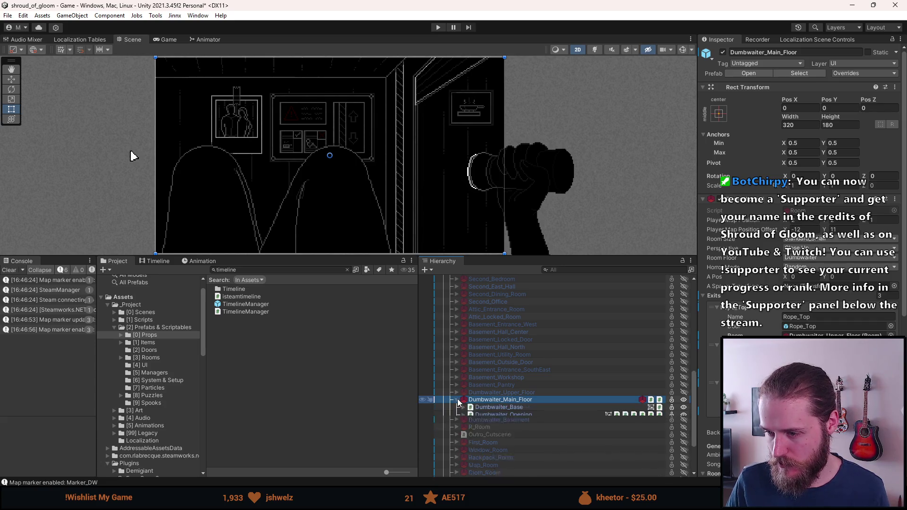
scroll(451, 400, down, 1)
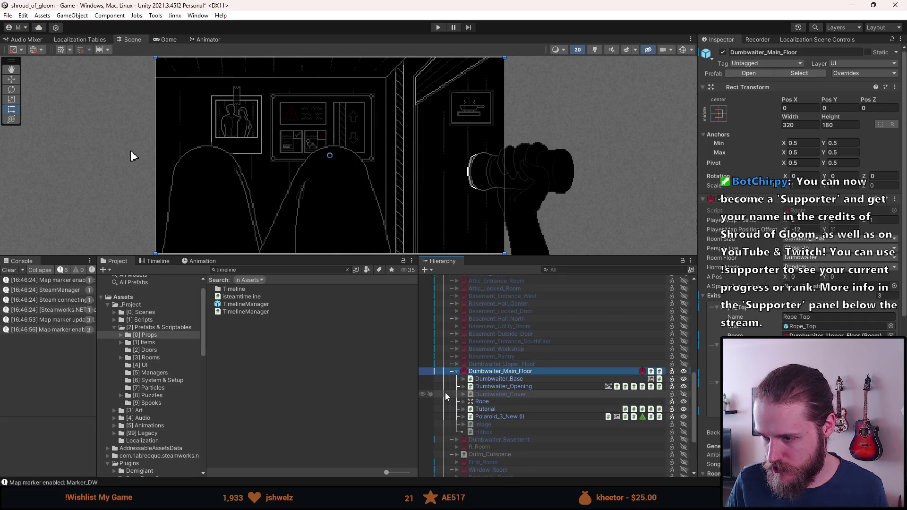
click(467, 379)
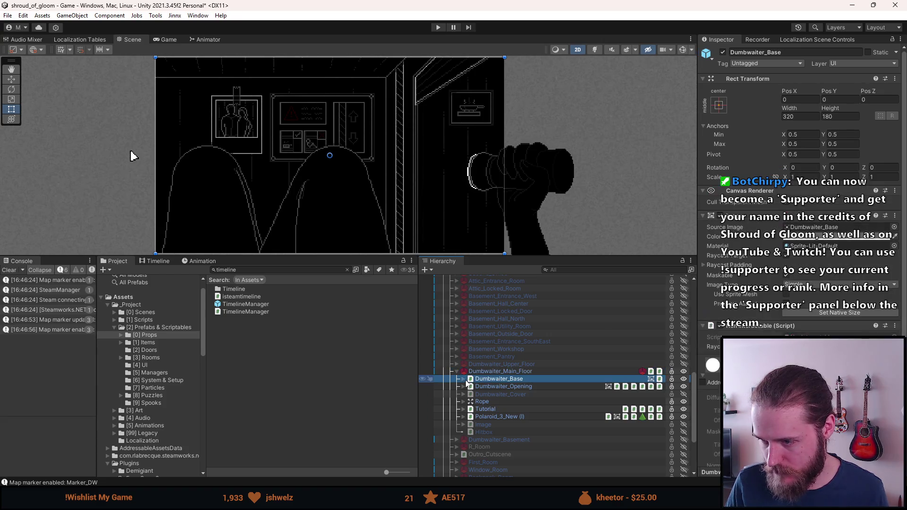
click(464, 379)
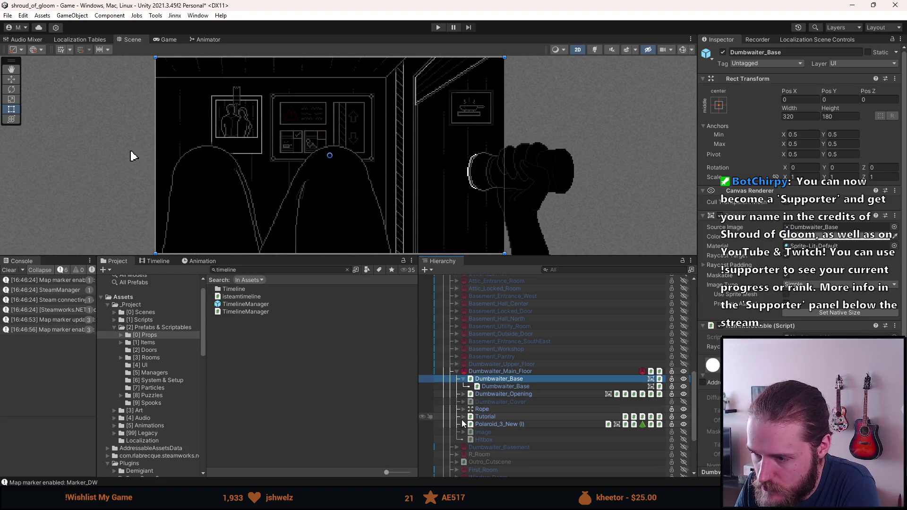
click(506, 387)
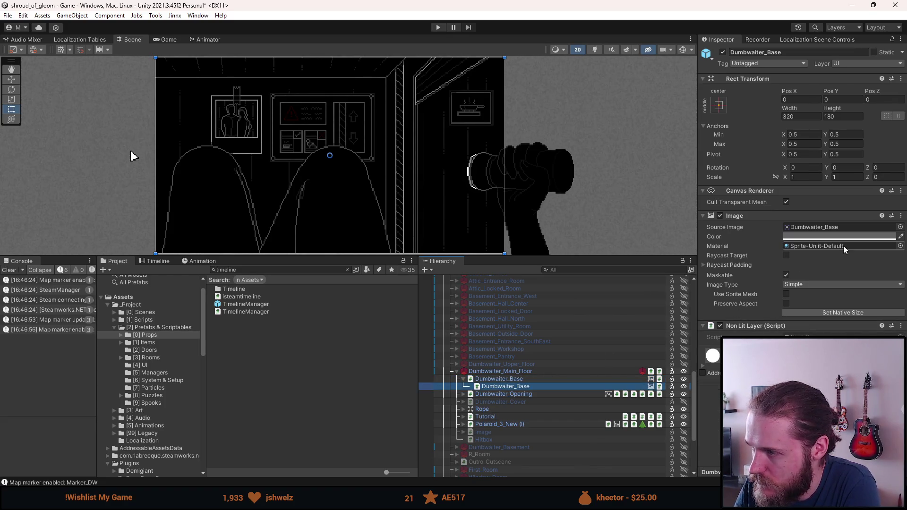
click(465, 394)
click(465, 395)
click(463, 402)
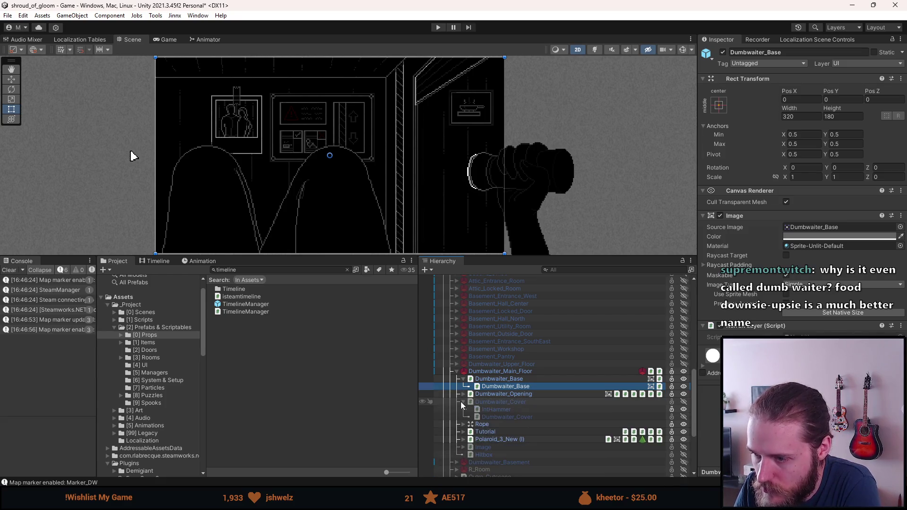
click(463, 402)
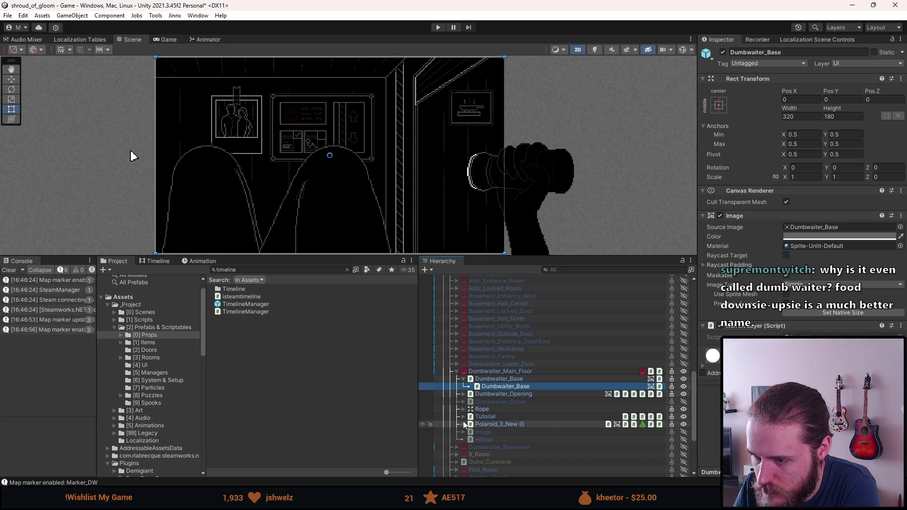
key(a)
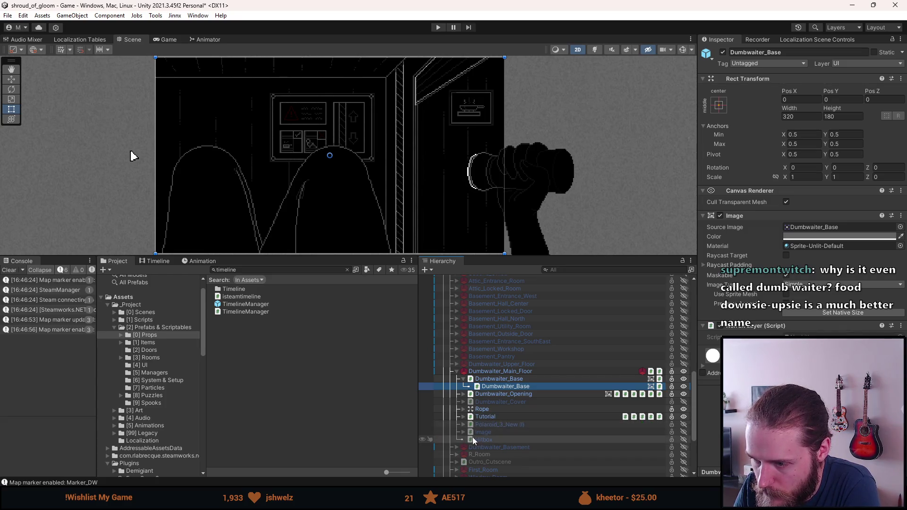
scroll(492, 421, up, 3)
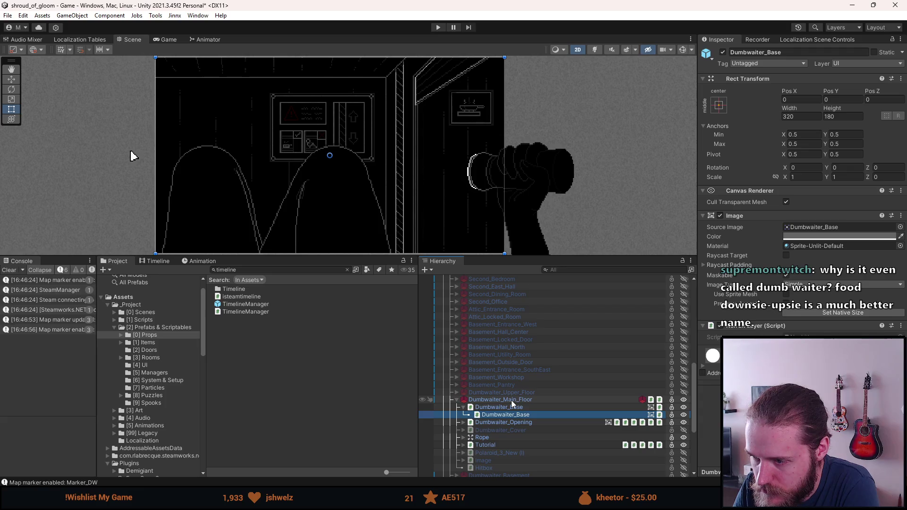
click(595, 52)
click(595, 52)
click(595, 52)
click(595, 53)
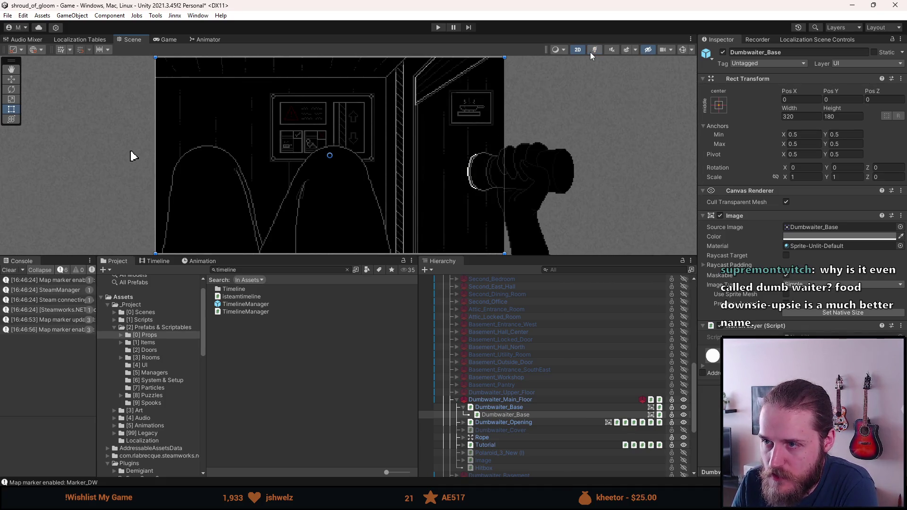
click(592, 52)
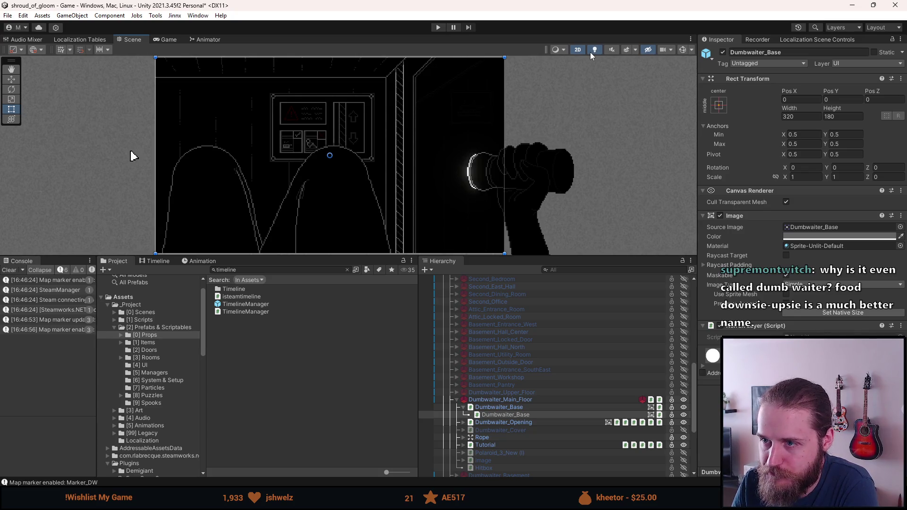
click(591, 52)
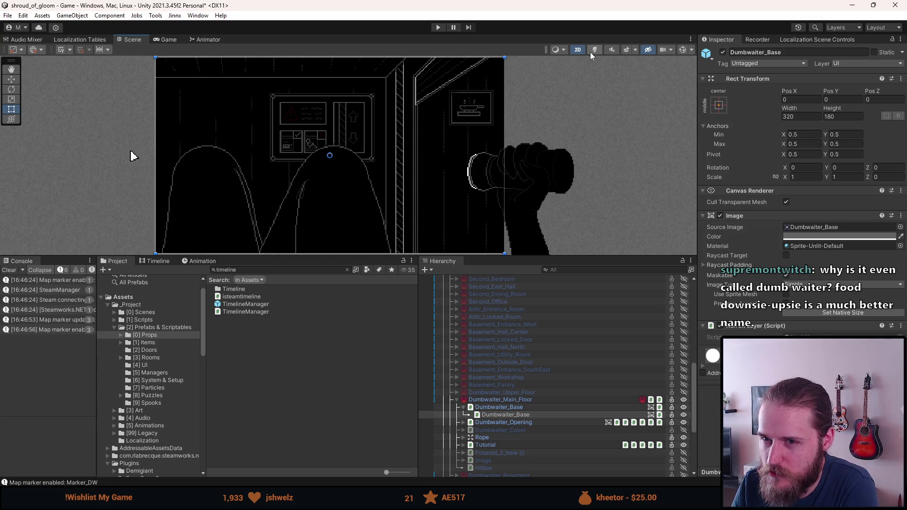
click(591, 52)
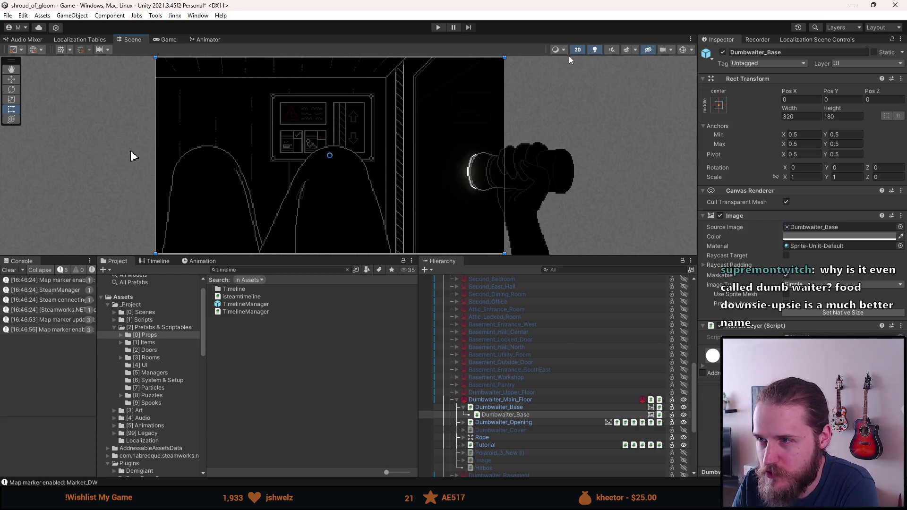
click(597, 50)
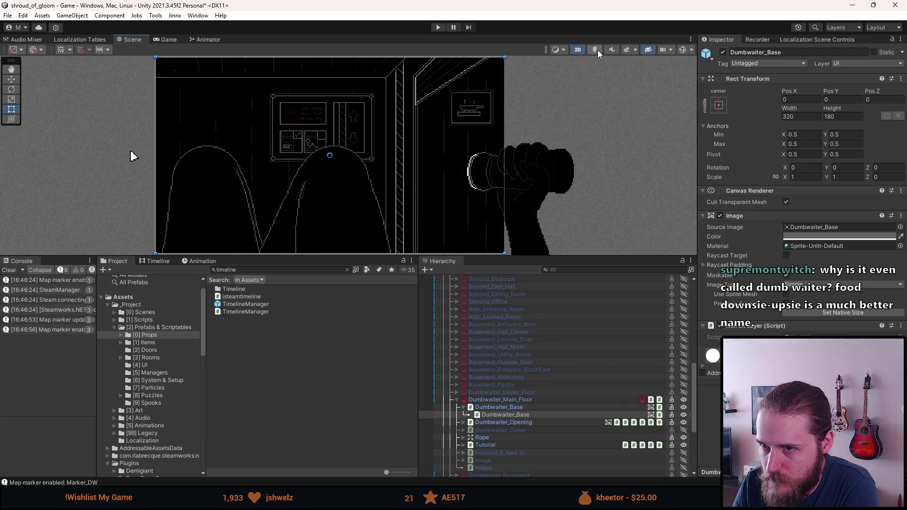
right_click(494, 407)
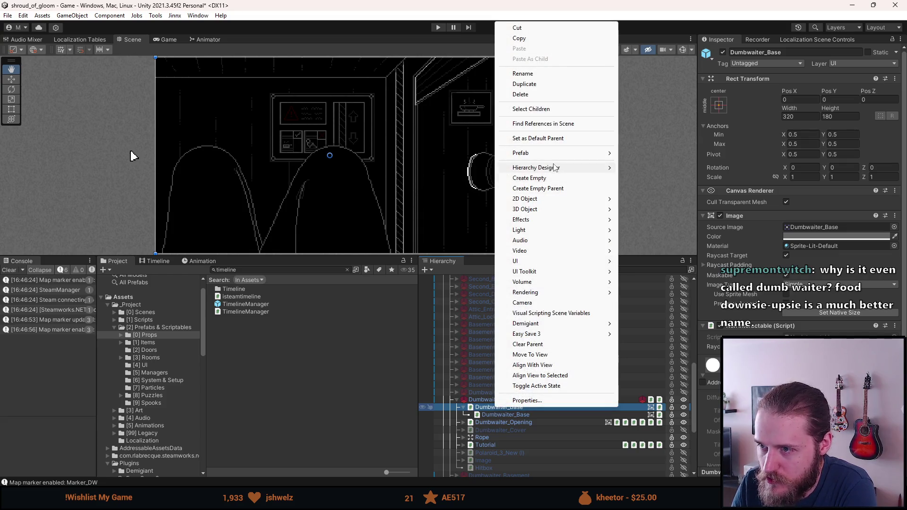
- Create an empty child named Dumbwaiter_Light under Dumbwaiter_Base
click(463, 408)
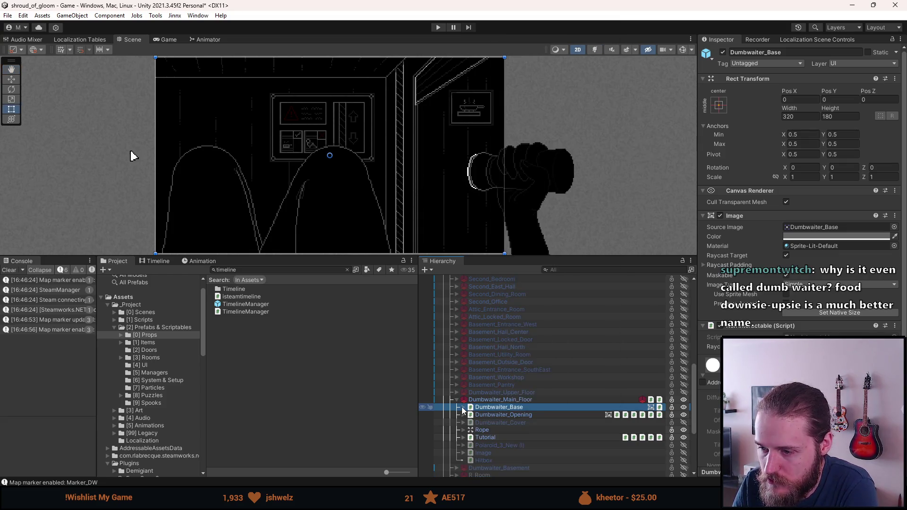
right_click(491, 408)
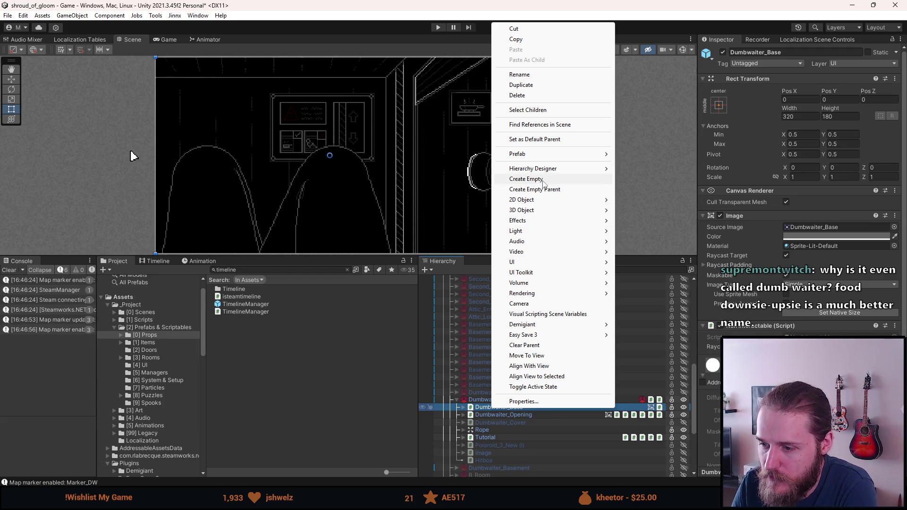
click(526, 179)
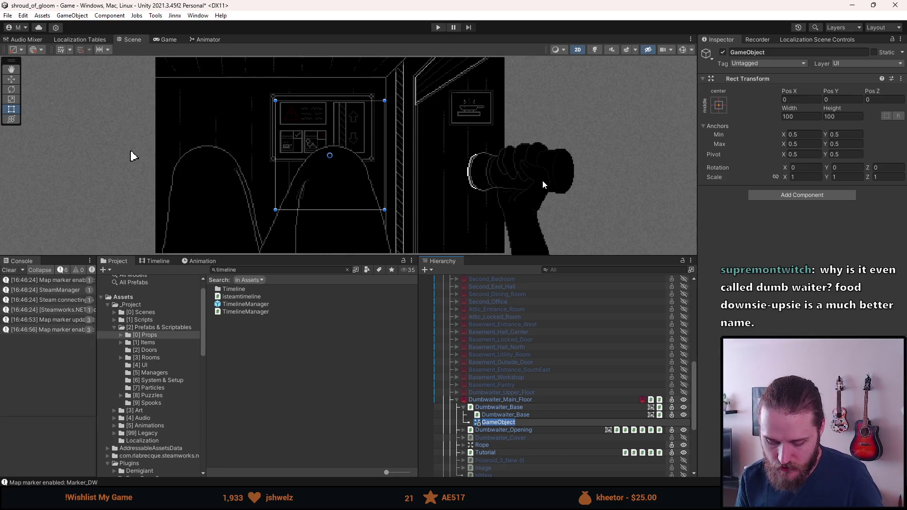
text(Dumbwaiter_)
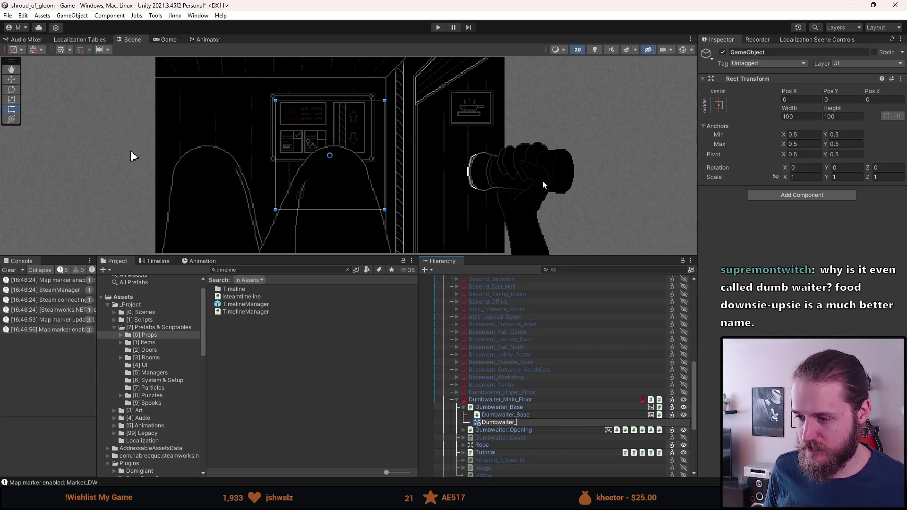
key(Return)
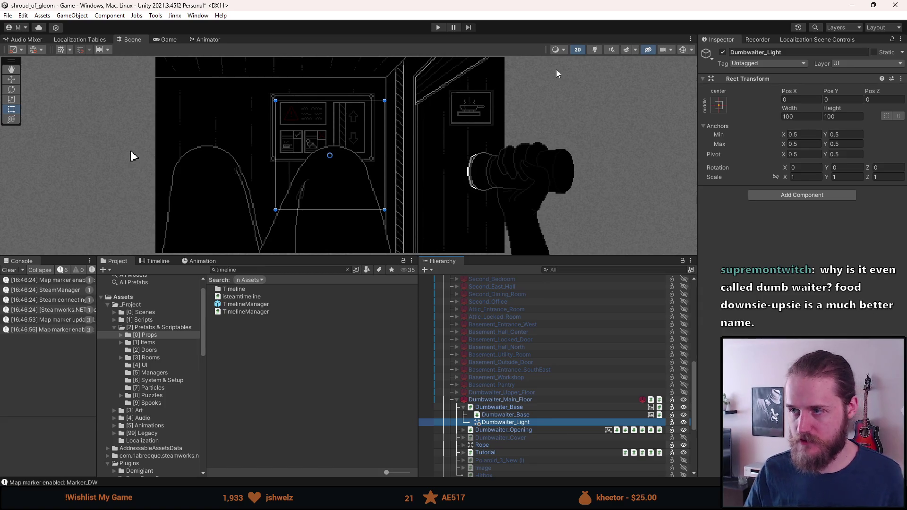
- Set Dumbwaiter_Light's Width to 320 and Height to 180
click(811, 114)
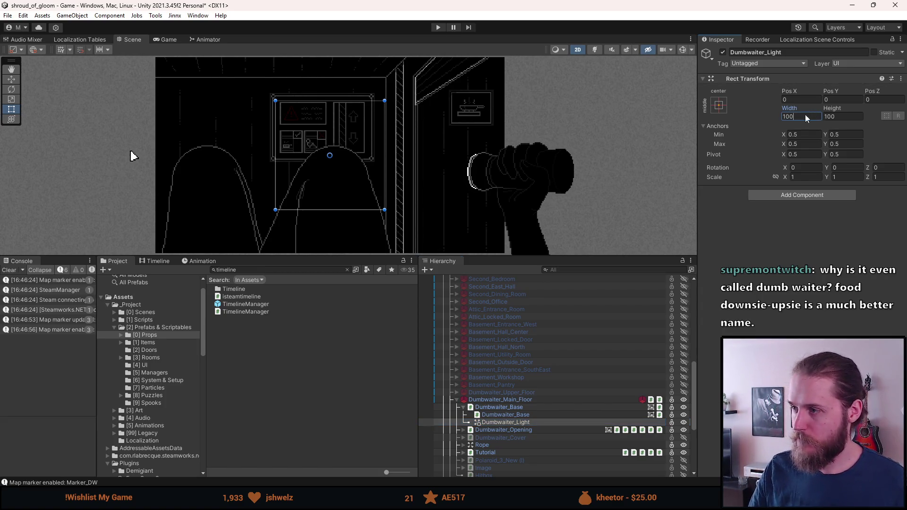
text(320)
key(Tab)
text(180)
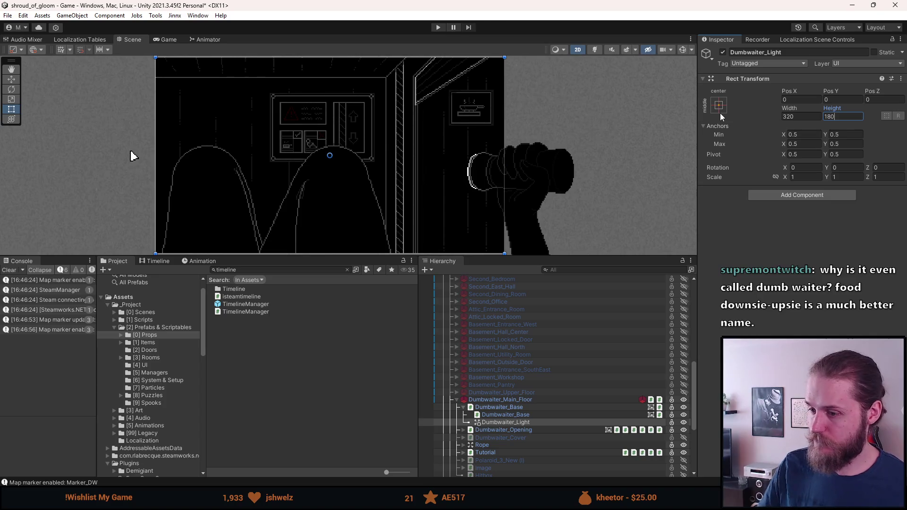
- Add a Lamp script component to Dumbwaiter_Light
right_click(520, 420)
key(Escape)
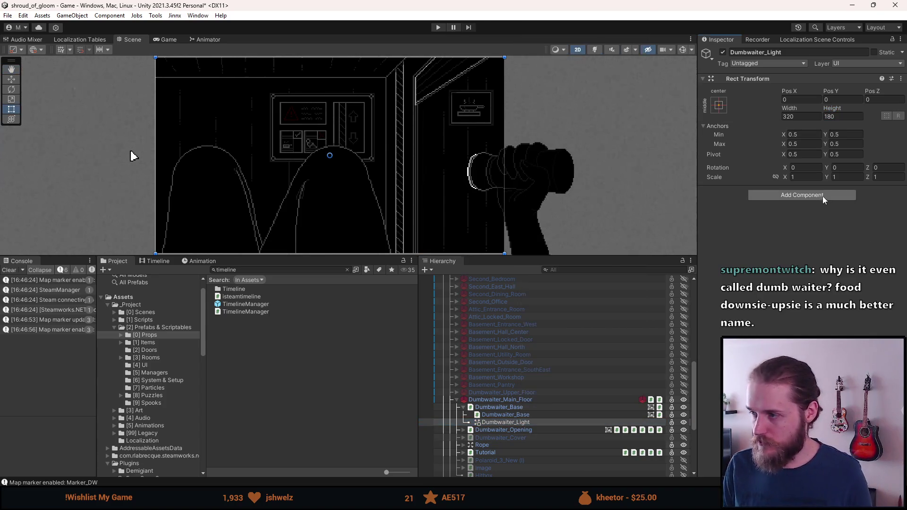
click(823, 197)
text(lamp)
key(Return)
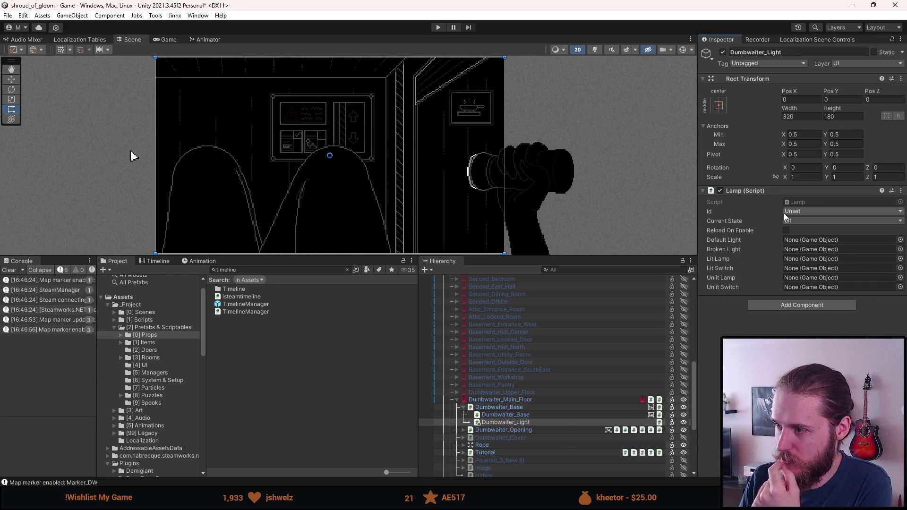
- In Dumbwaiter_Light's Lamp, choose Id Lamp_Kitchen and state Unlit, and tick Reload On Enable
click(802, 211)
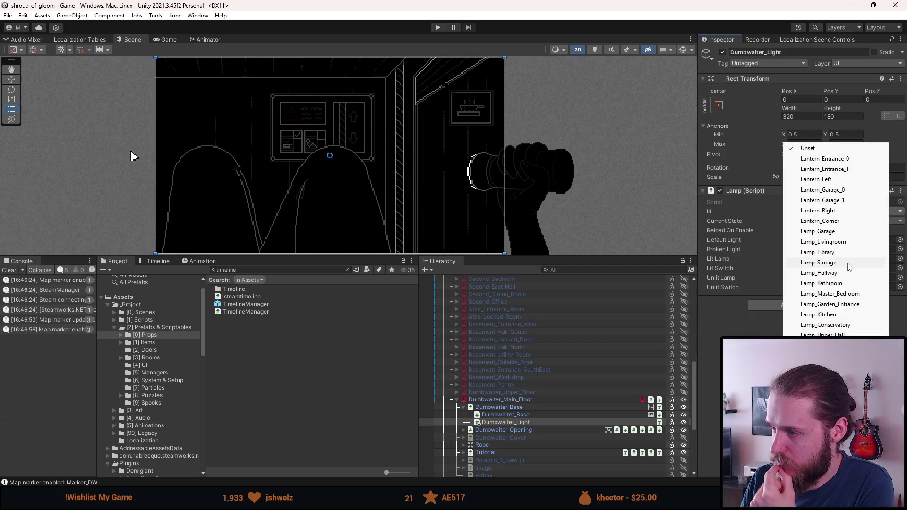
click(834, 314)
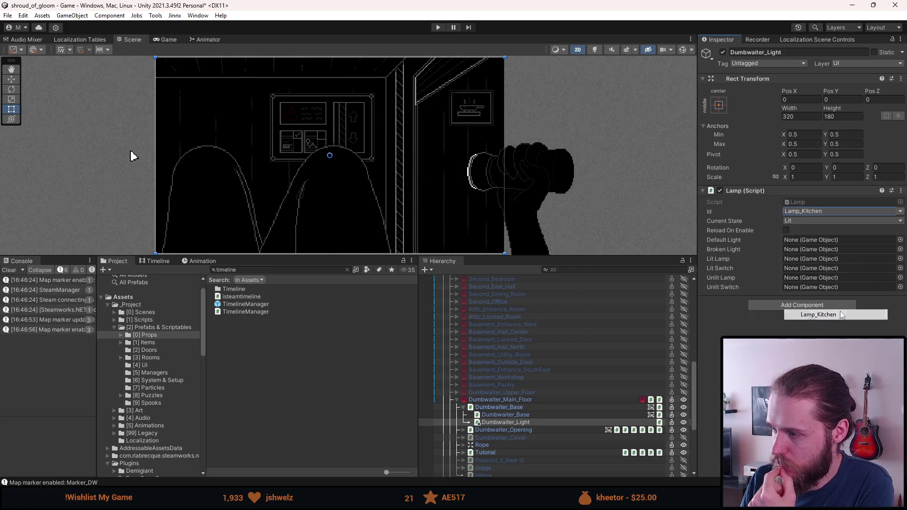
click(793, 222)
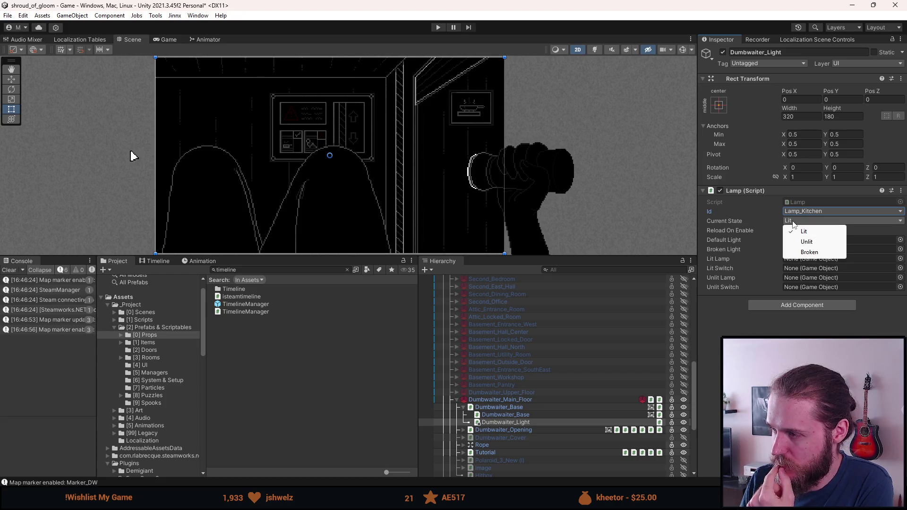
click(812, 242)
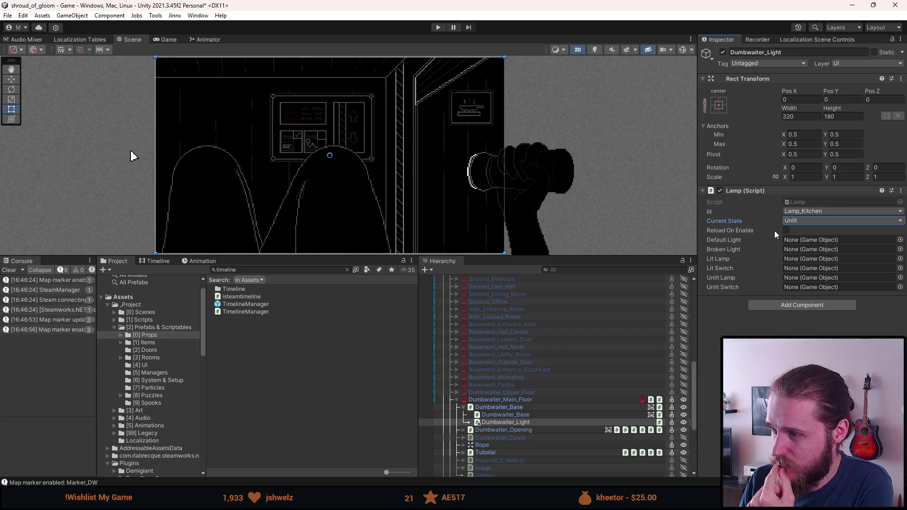
click(786, 230)
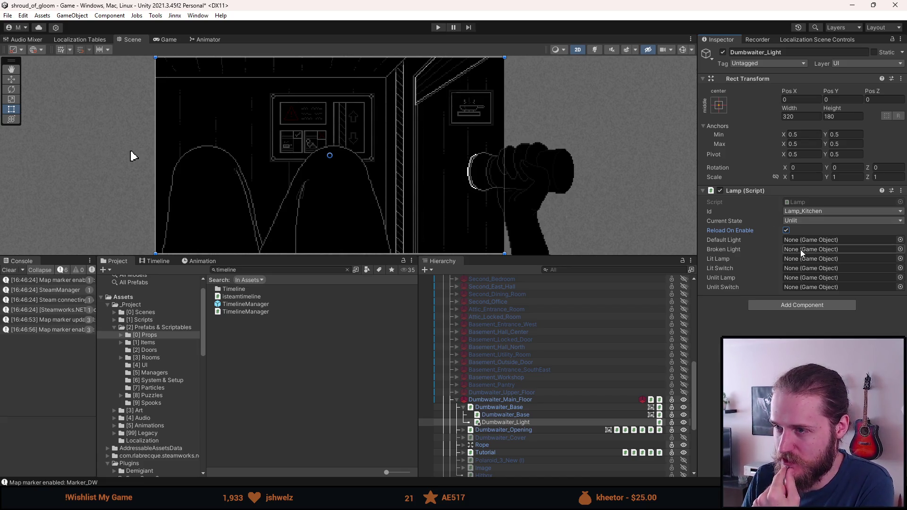
click(503, 424)
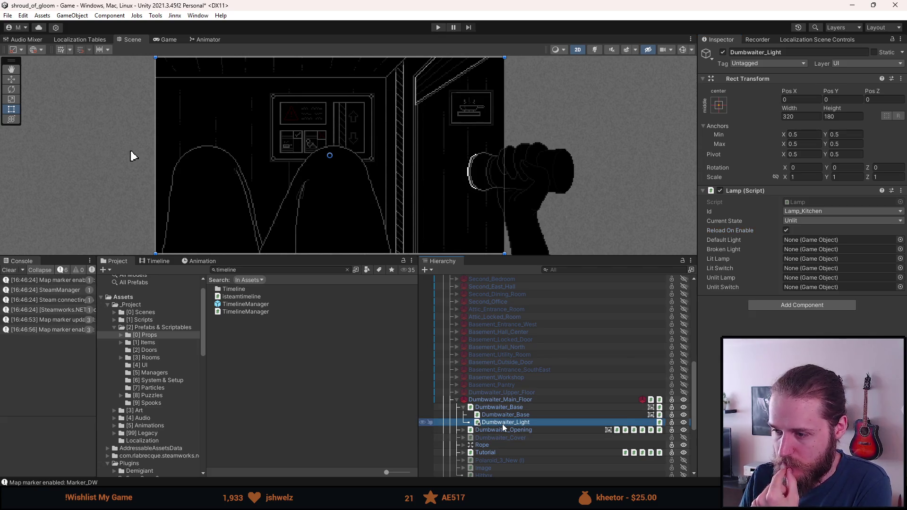
- Add a Spot Light 2D child under Dumbwaiter_Light and turn on scene lighting to preview it
right_click(503, 425)
mouse_move(563, 271)
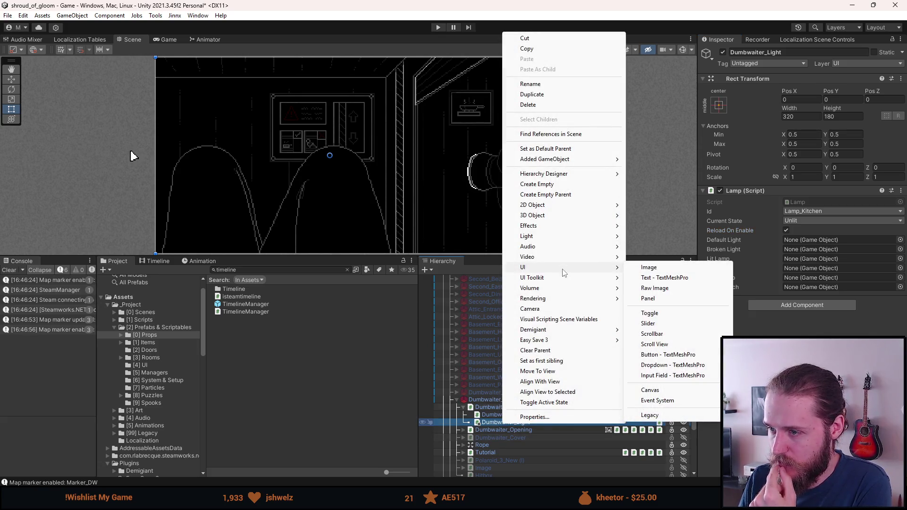
mouse_move(570, 236)
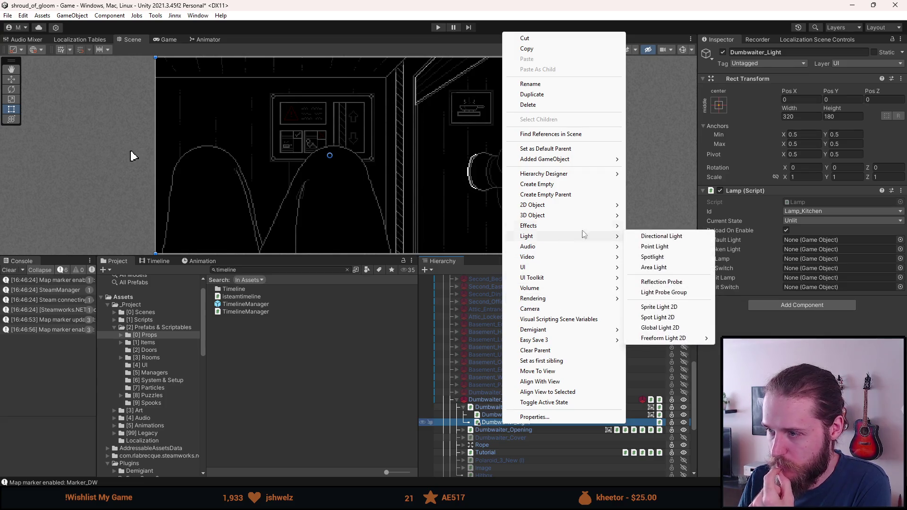
click(664, 321)
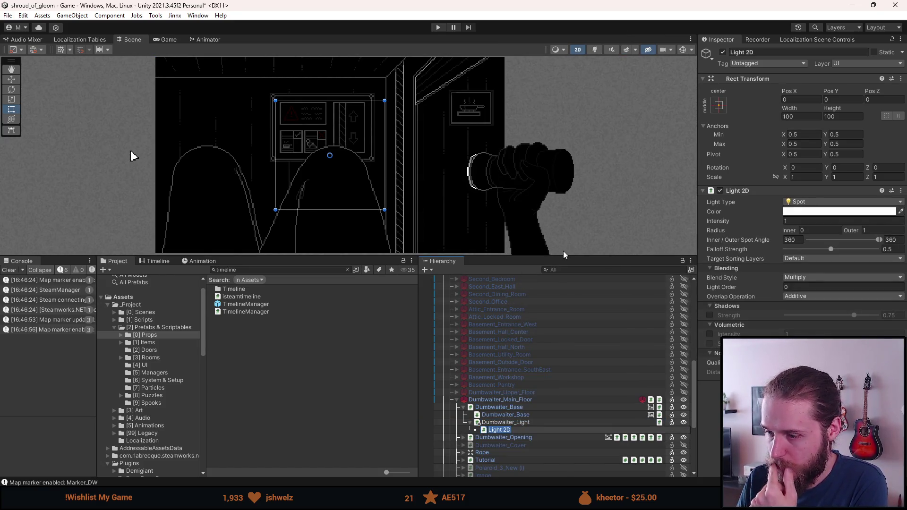
click(518, 425)
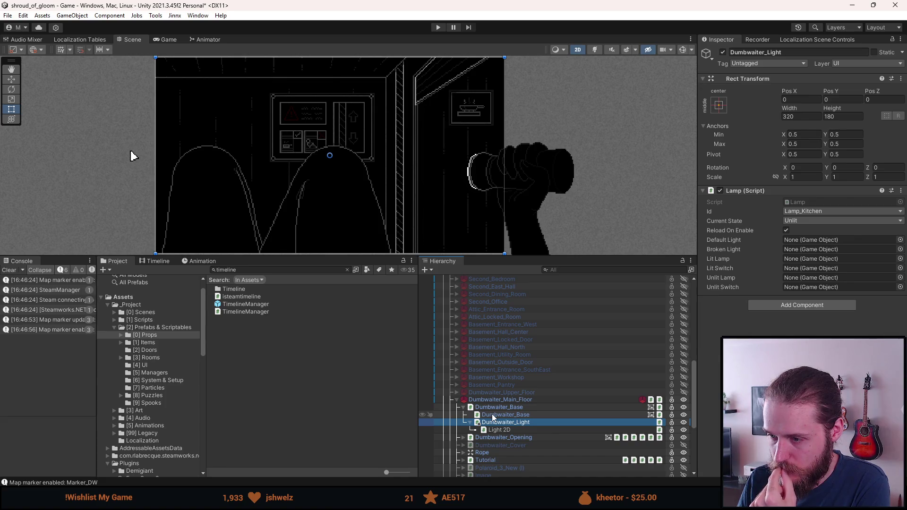
click(595, 49)
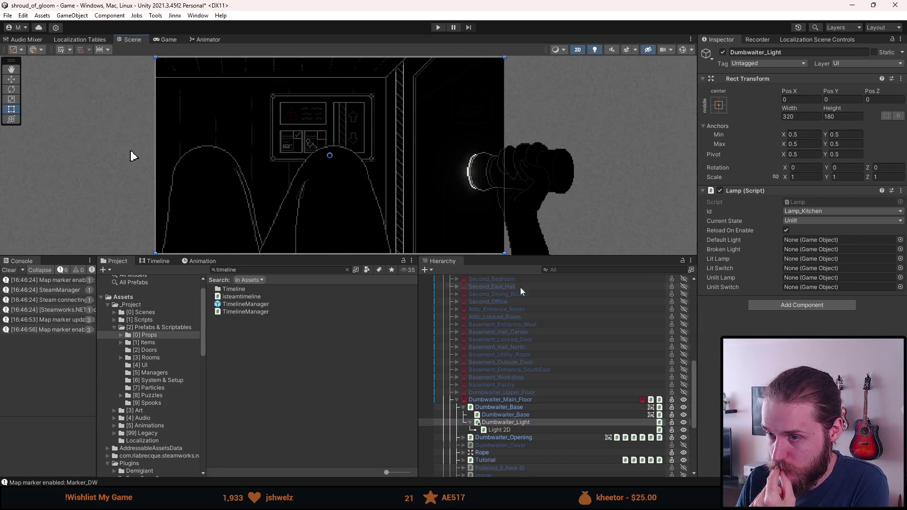
- Set the Light 2D's intensity to 1.9 and its outer radius to 10.66
click(513, 421)
click(511, 429)
drag(721, 221, 727, 224)
mouse_move(855, 231)
mouse_down()
mouse_move(871, 228)
mouse_move(16, 223)
mouse_move(119, 222)
mouse_move(63, 231)
mouse_up()
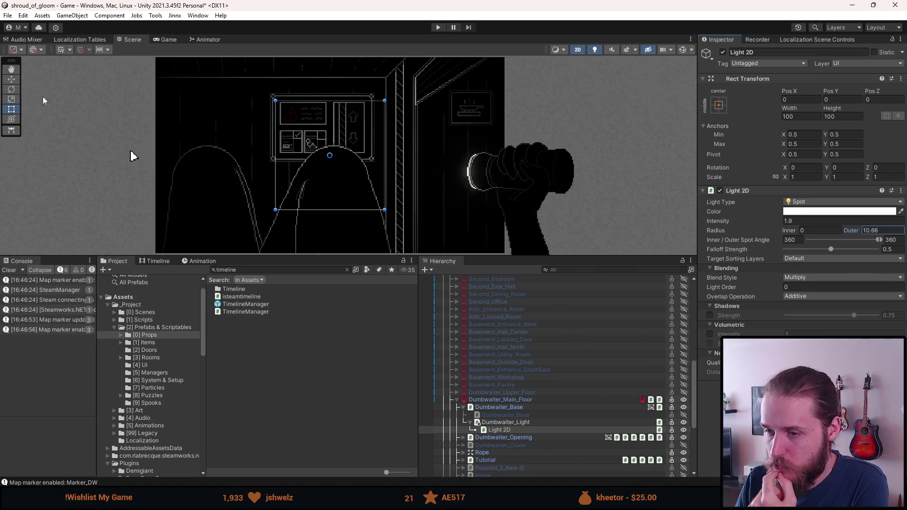
- Move the spot light right to X 36 with the Move tool
click(11, 79)
mouse_move(371, 159)
mouse_down()
mouse_move(496, 153)
mouse_move(386, 159)
mouse_move(410, 157)
mouse_up()
click(787, 221)
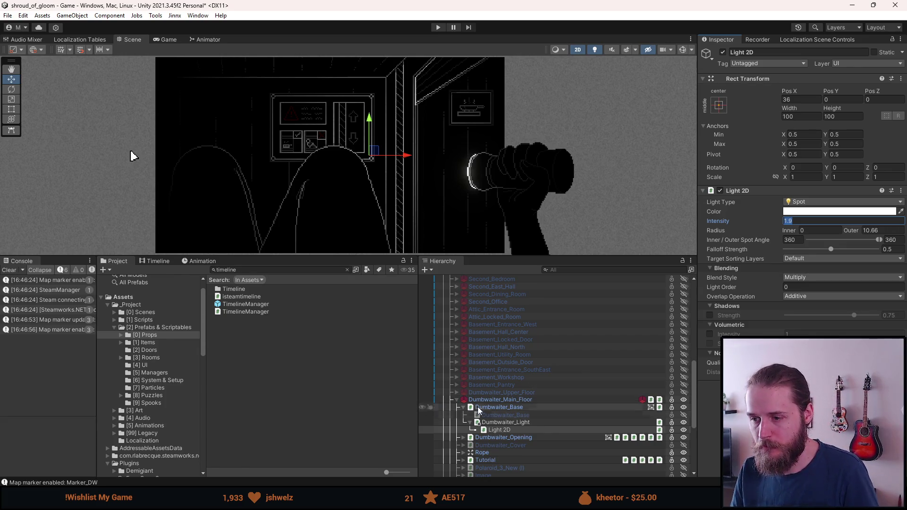
scroll(463, 371, up, 3)
- Inspect the First_Kitchen lamp's room light settings for reference
click(455, 340)
scroll(509, 373, down, 3)
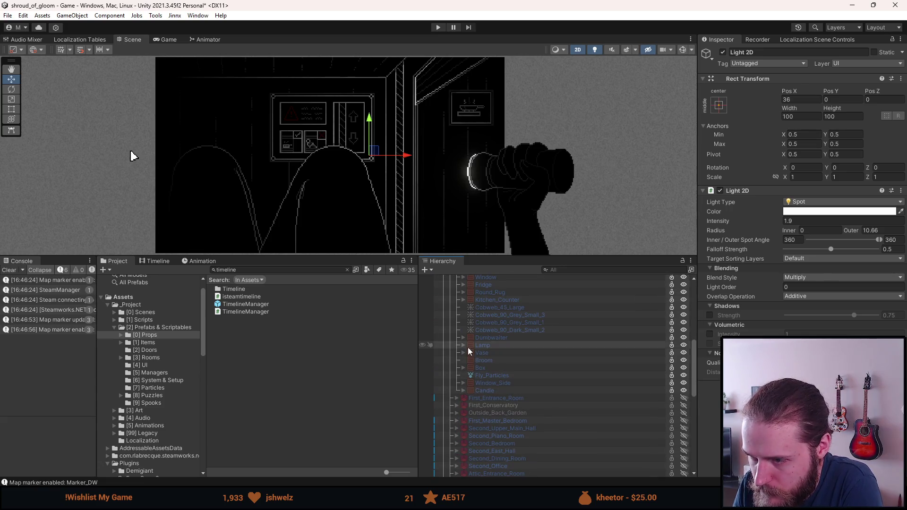
click(463, 345)
click(469, 353)
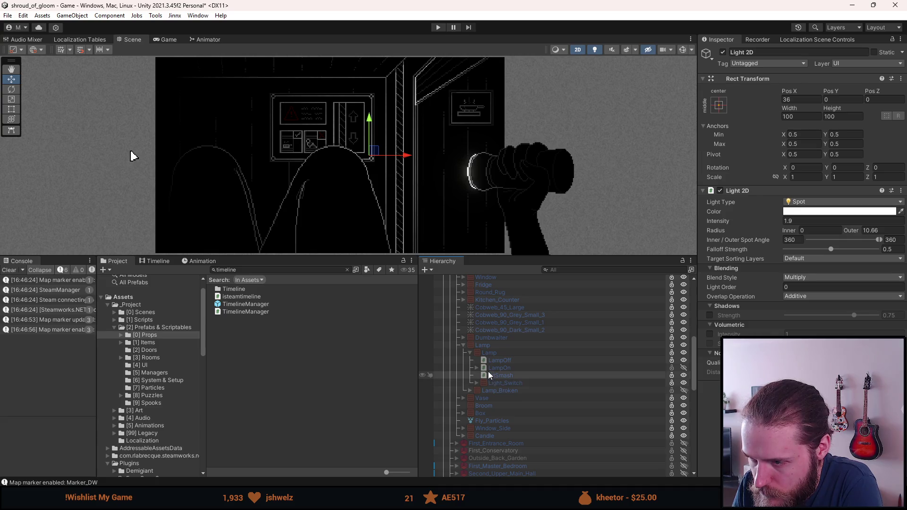
click(477, 368)
click(505, 383)
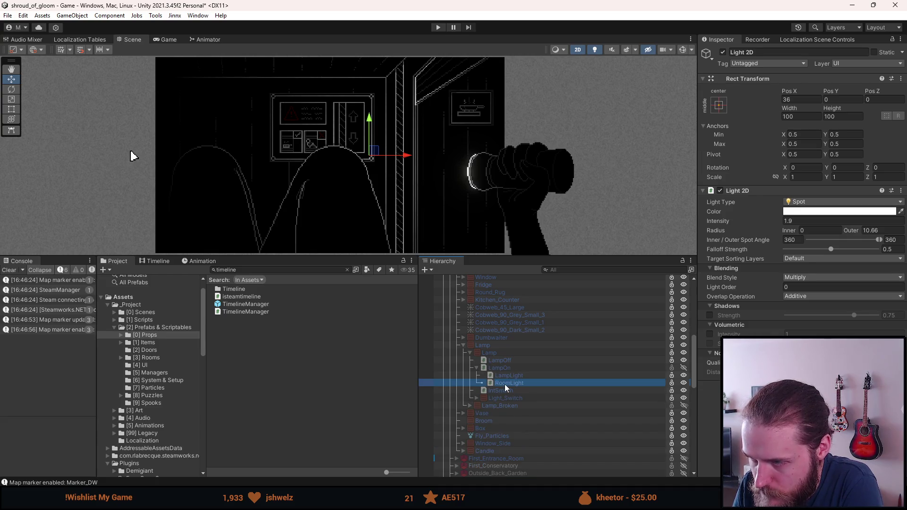
scroll(505, 384, down, 10)
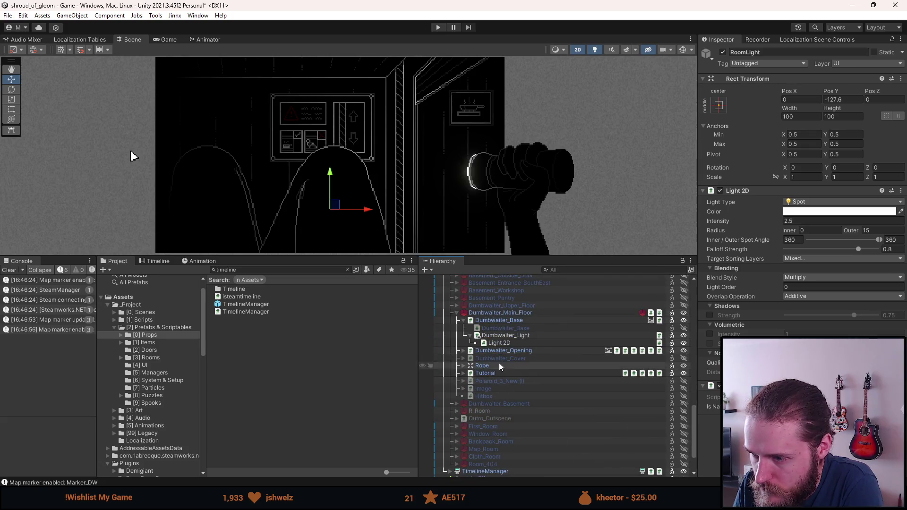
- Set the dumbwaiter Light 2D's intensity to 2.5 and nudge it right
click(498, 344)
click(809, 222)
text(2,5)
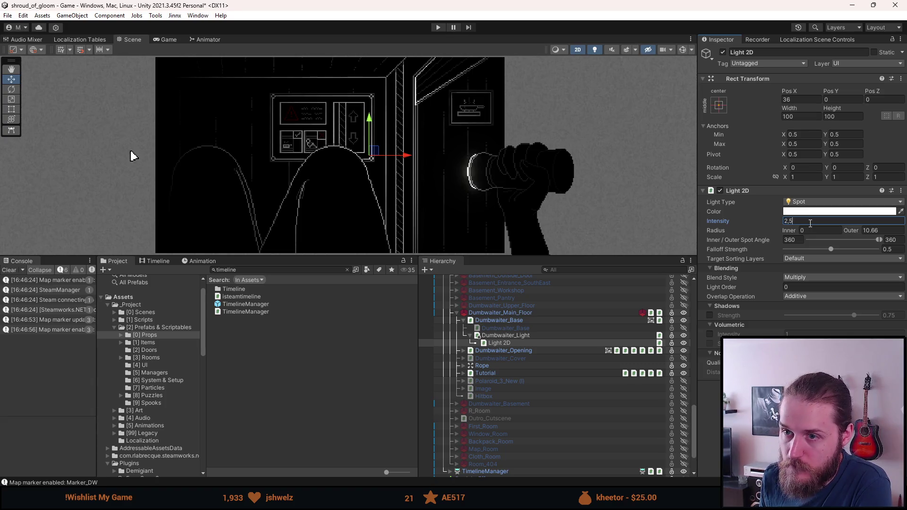
key(Return)
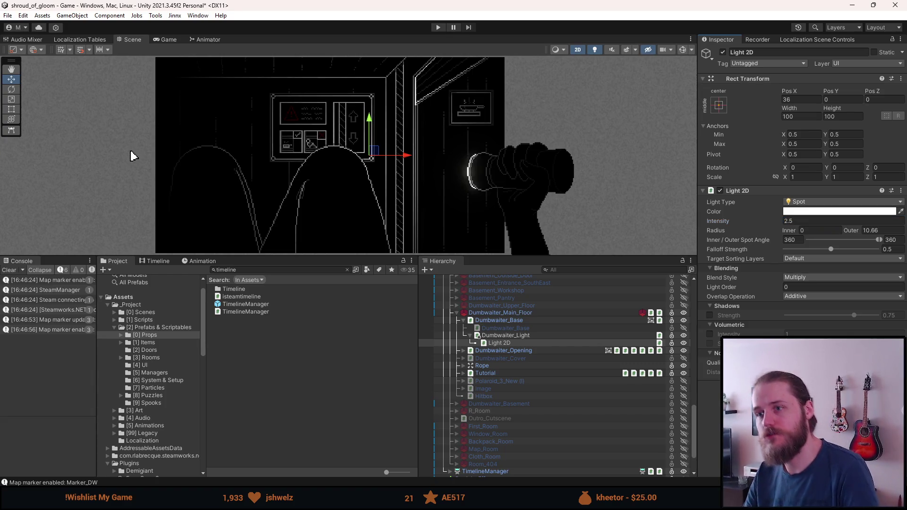
mouse_move(407, 160)
mouse_down()
mouse_move(431, 166)
mouse_move(418, 162)
mouse_up()
- Set the Light 2D's outer radius to 15 and move it further right to X 85.8
click(875, 231)
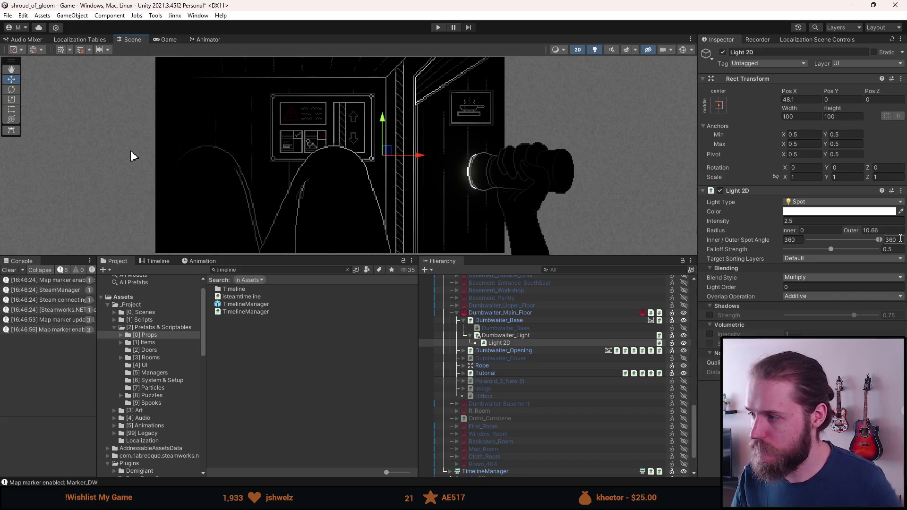
drag(874, 231, 867, 231)
text(5)
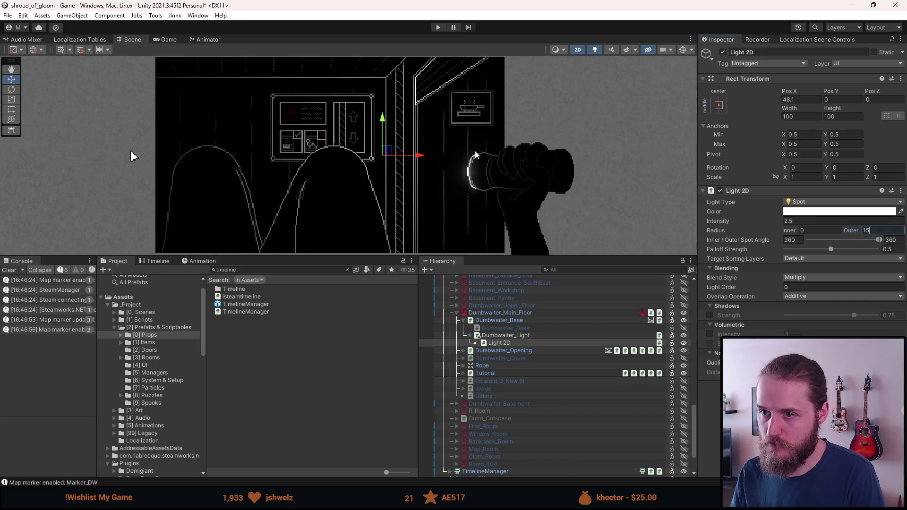
key(Return)
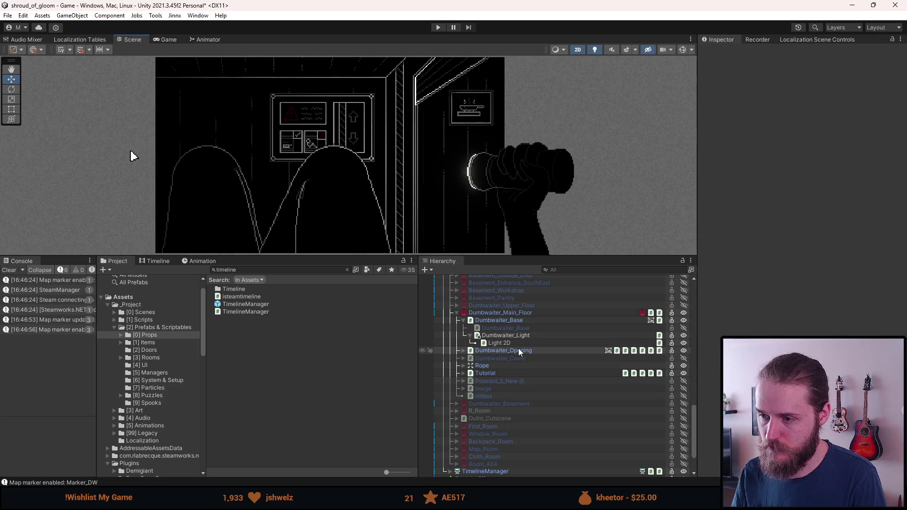
click(520, 344)
mouse_move(420, 155)
mouse_down()
mouse_move(748, 157)
mouse_move(496, 156)
mouse_move(446, 176)
mouse_move(457, 171)
mouse_up()
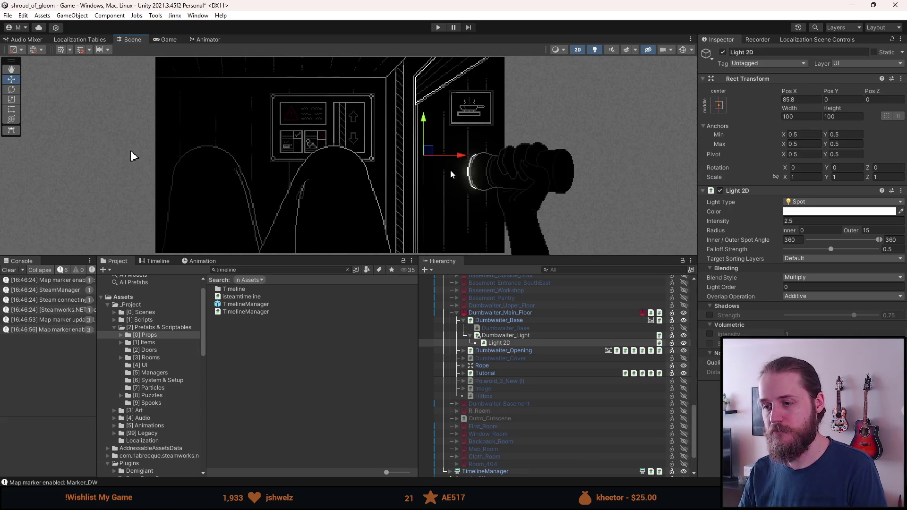
click(519, 335)
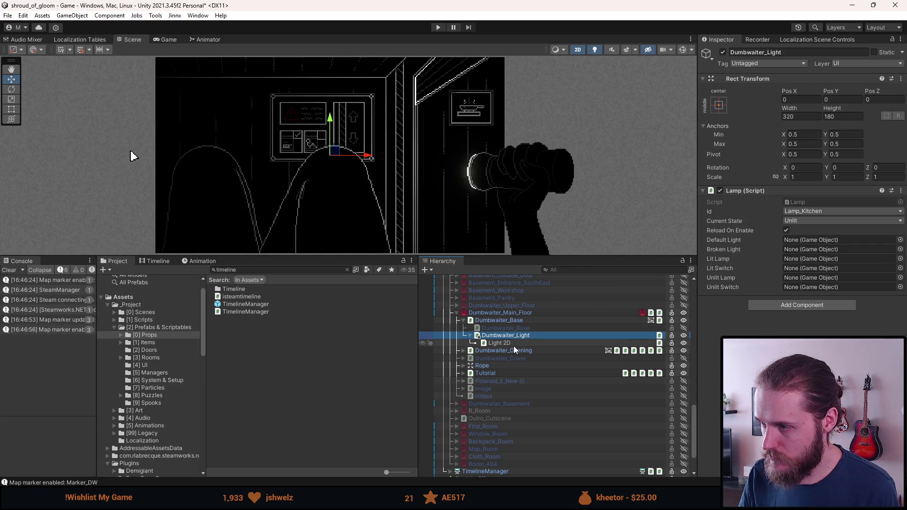
- Assign Light 2D to the Lit Lamp field of Dumbwaiter_Light's Lamp script, leaving it unlit
click(831, 259)
drag(831, 258, 831, 258)
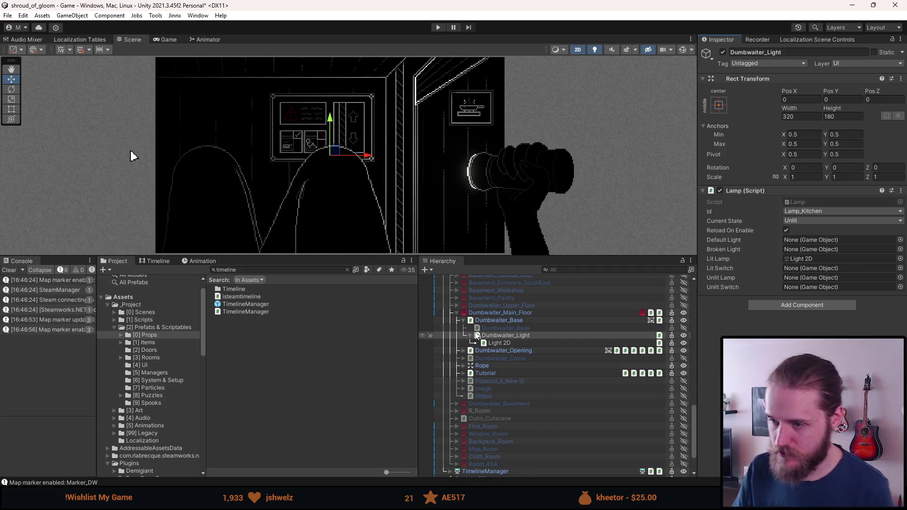
click(471, 335)
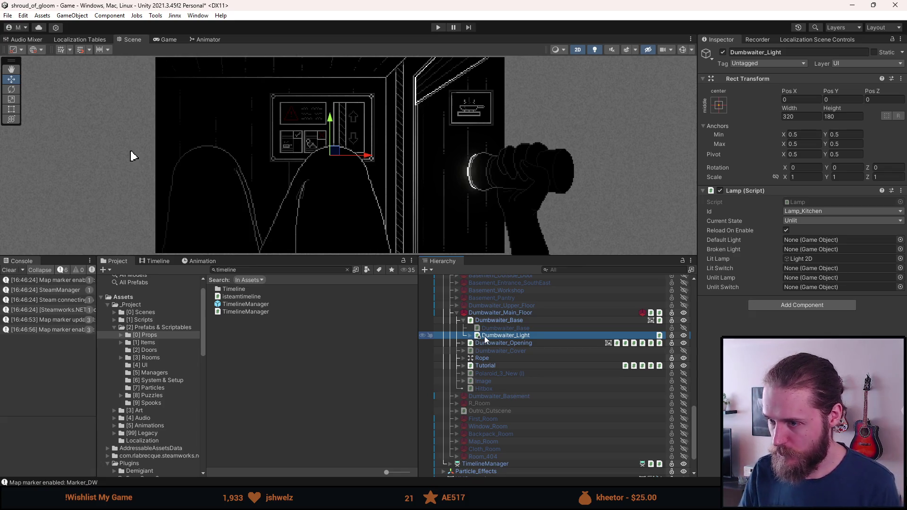
click(470, 337)
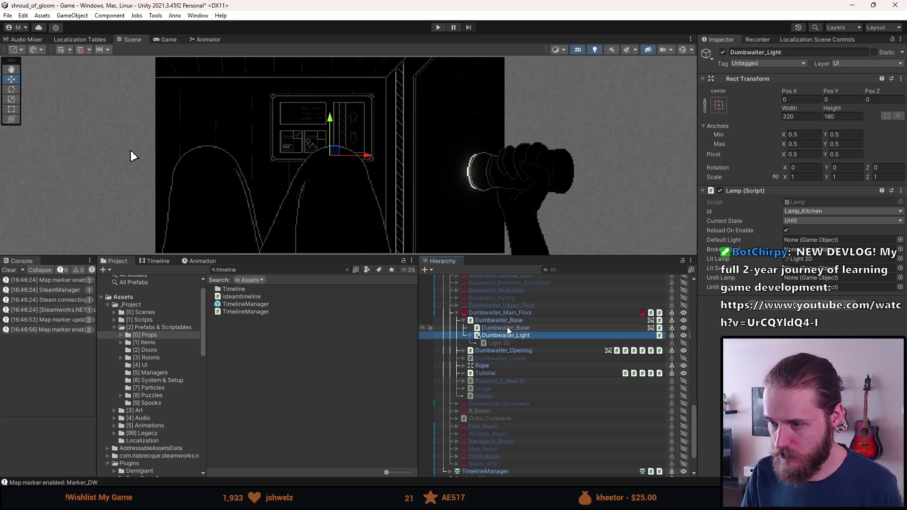
click(470, 335)
click(463, 322)
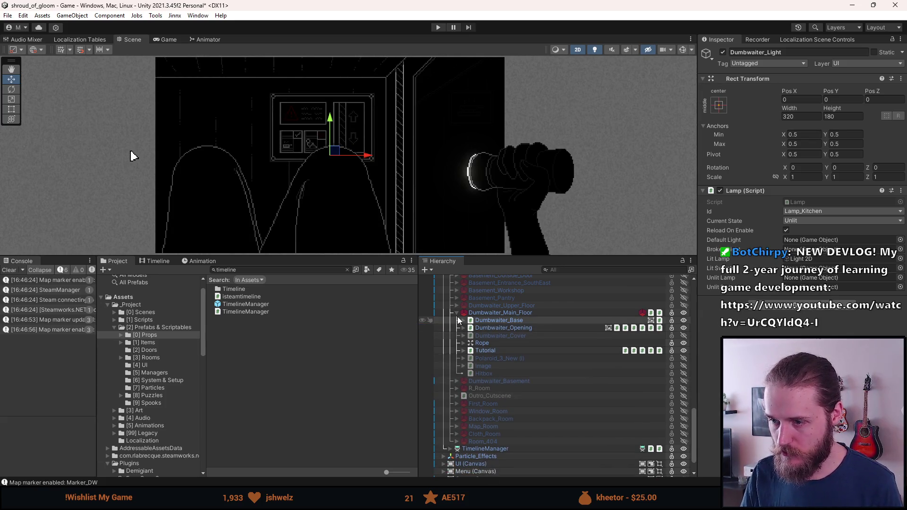
- Collapse Dumbwaiter_Main_Floor, browse the floor variants, and select First_Kitchen to show it
click(457, 313)
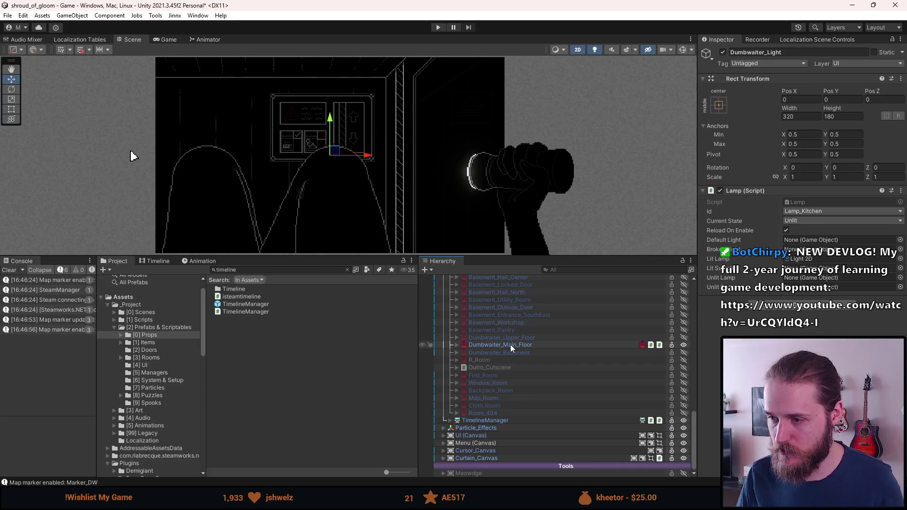
scroll(510, 344, up, 2)
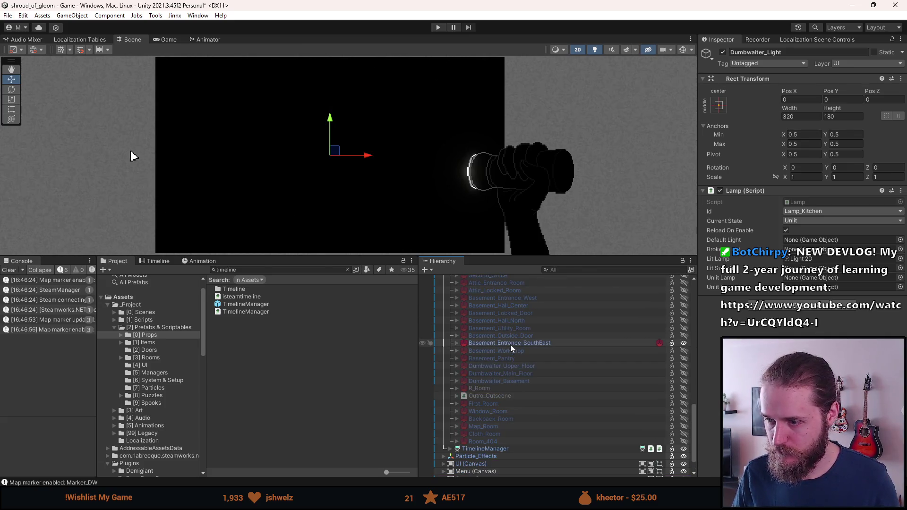
scroll(500, 373, up, 2)
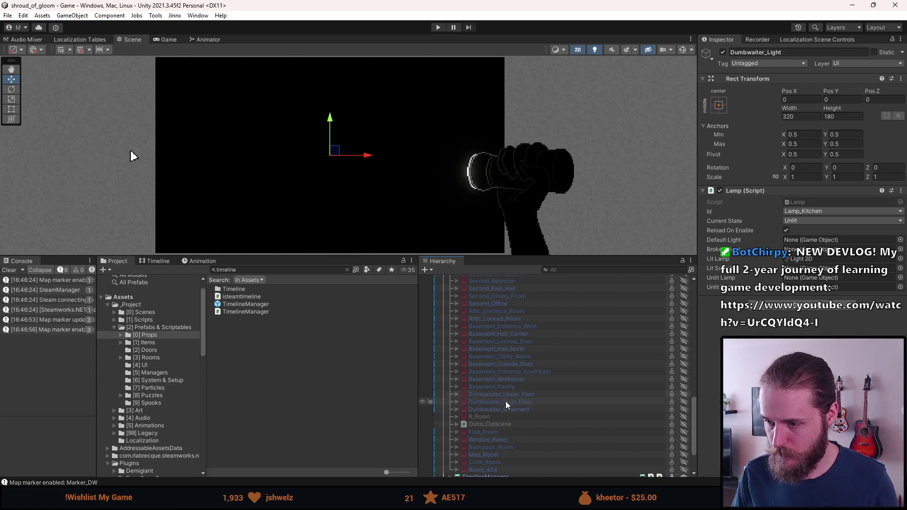
scroll(505, 404, down, 5)
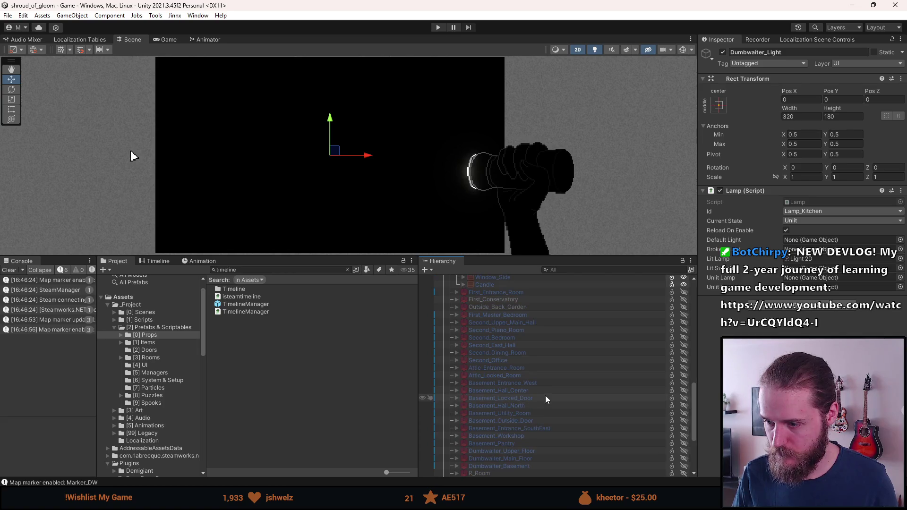
click(456, 458)
scroll(469, 440, down, 5)
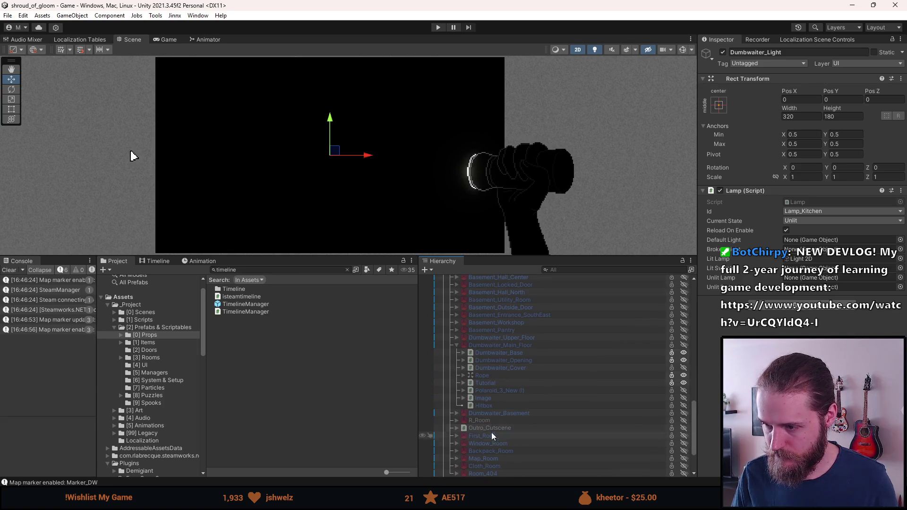
click(490, 390)
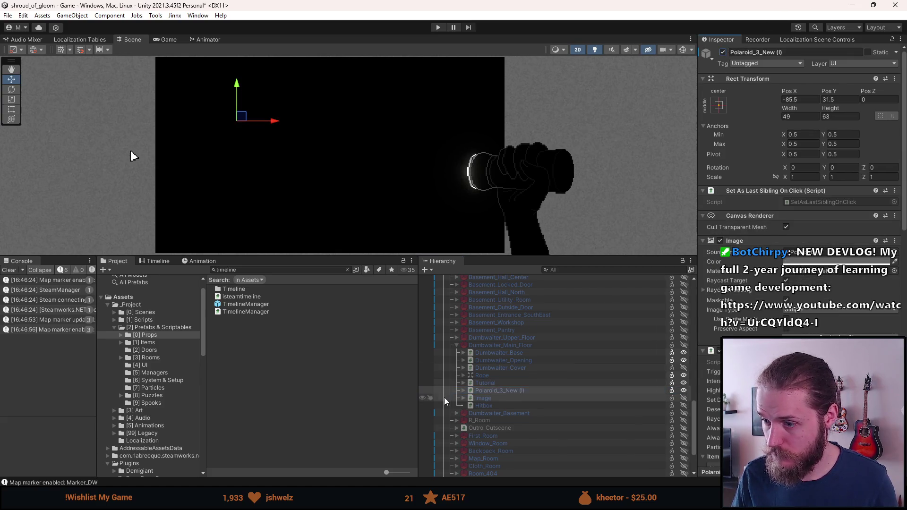
scroll(510, 370, down, 10)
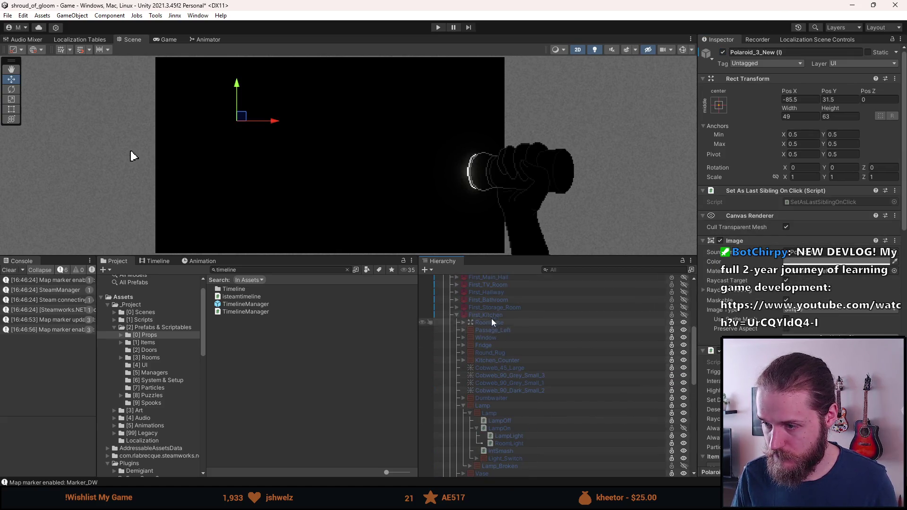
click(489, 315)
- Enter Play mode with Ctrl+P and enlarge the Game view
key(ctrl+p)
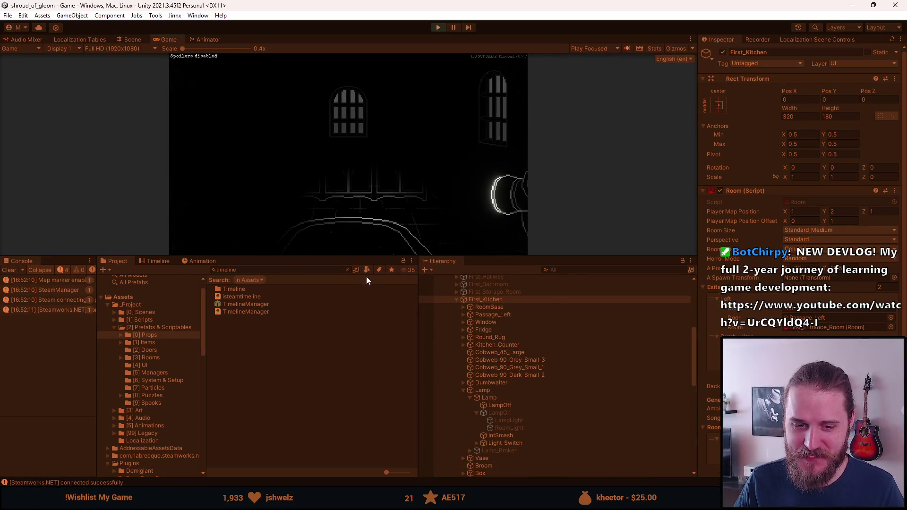
drag(365, 258, 388, 369)
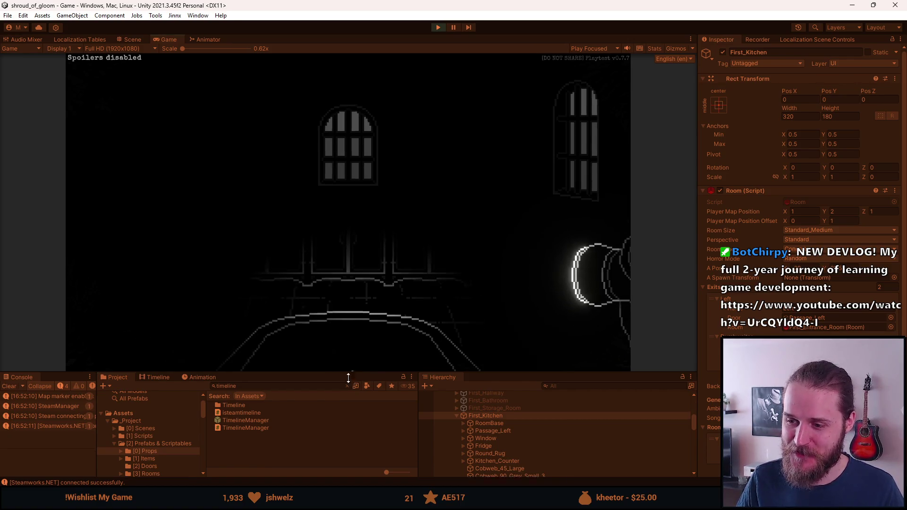
drag(353, 372, 359, 432)
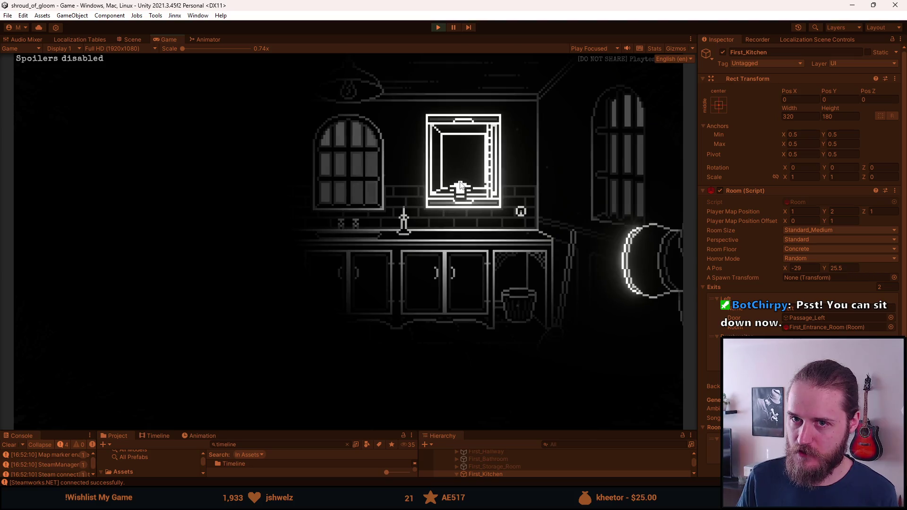
- Walk between the kitchen and dumbwaiter repeatedly, pull the rope, then stop playing
click(461, 185)
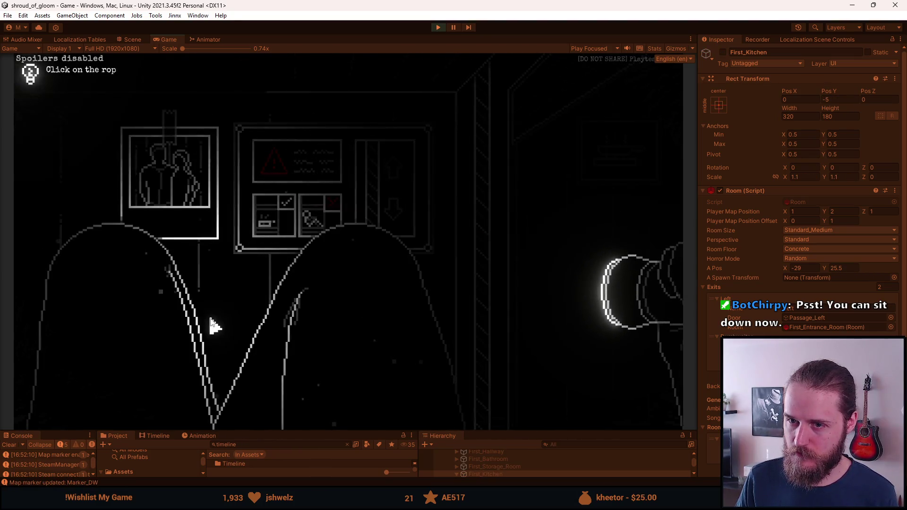
click(547, 231)
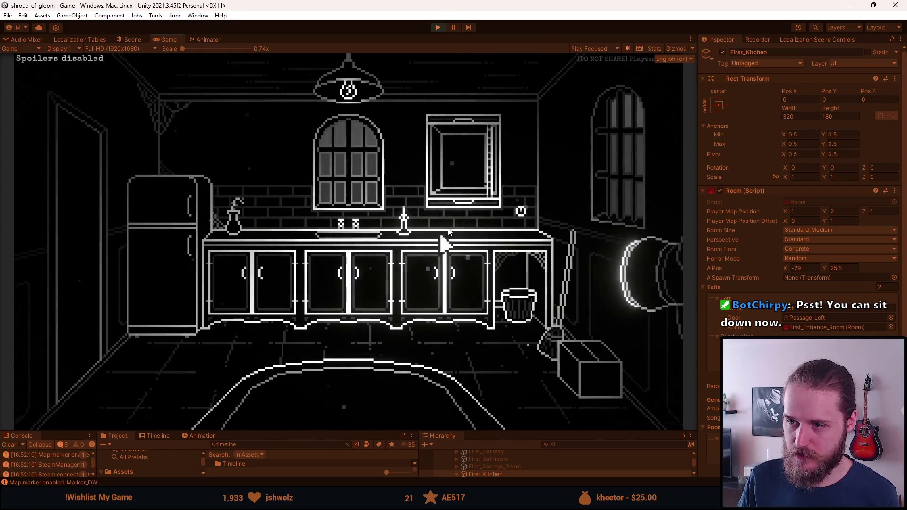
click(427, 249)
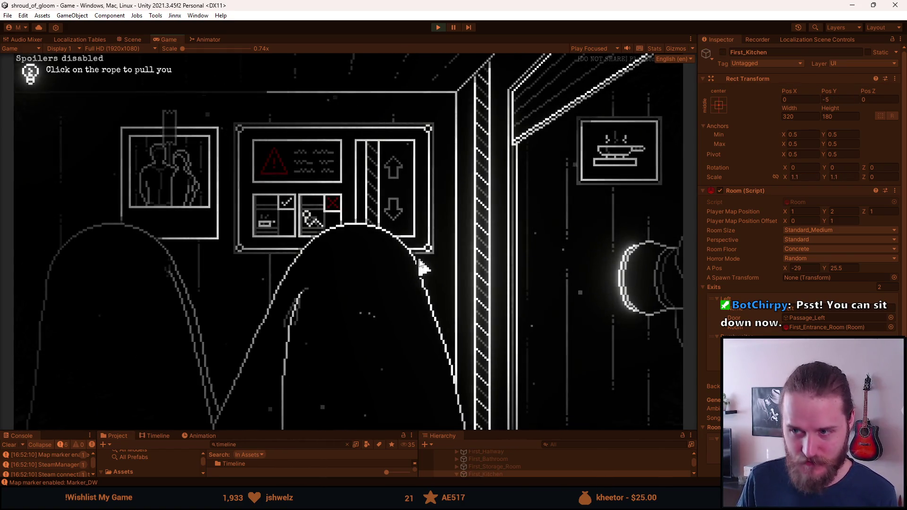
click(570, 219)
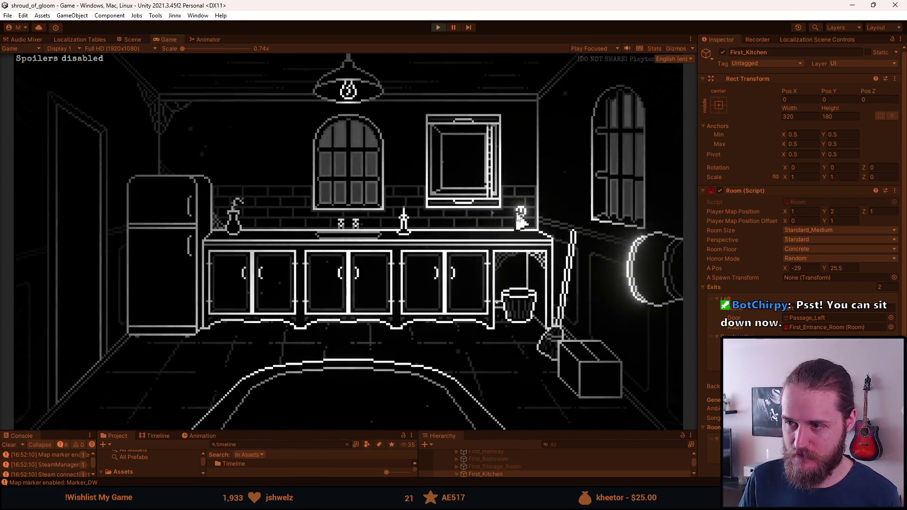
click(474, 185)
click(543, 241)
click(458, 226)
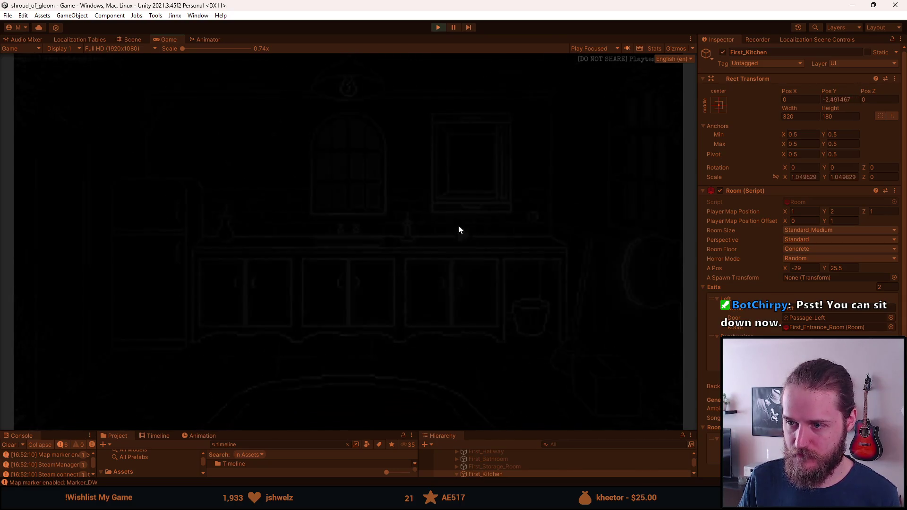
click(470, 236)
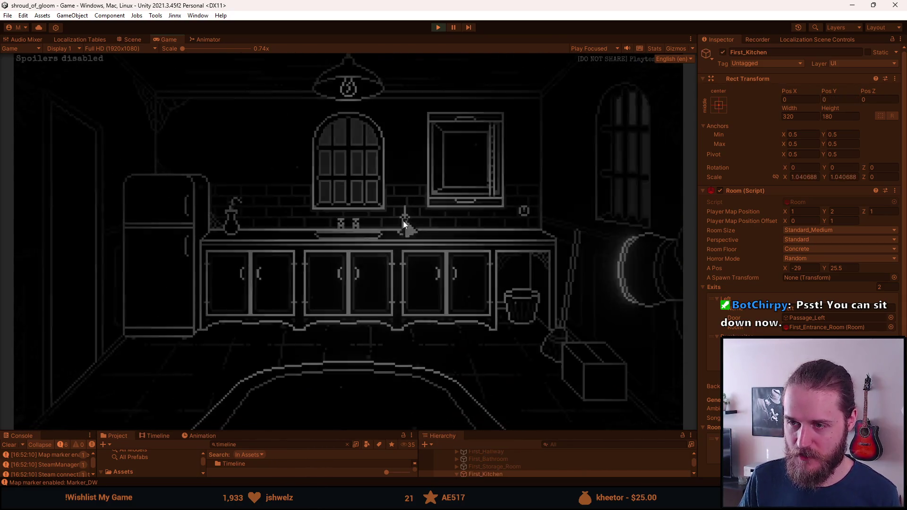
click(471, 155)
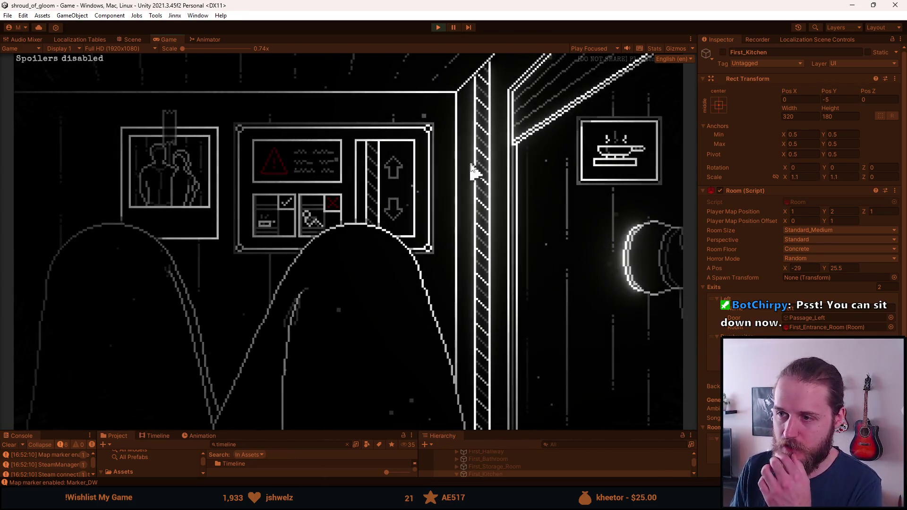
click(481, 163)
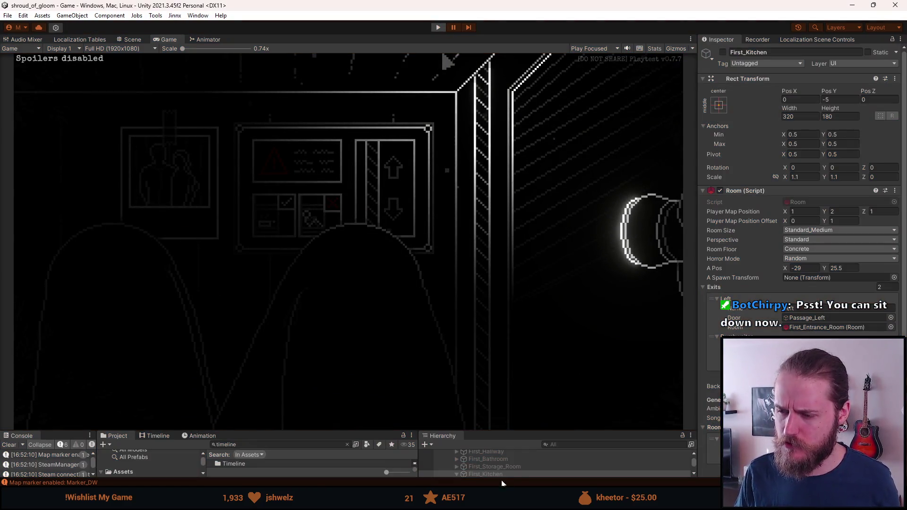
key(ctrl+p)
- Apply the added Dumbwaiter_Light under Dumbwaiter_Base to the 'Dumbwaiter_Main_Floor' prefab
drag(506, 431, 500, 257)
scroll(519, 368, down, 3)
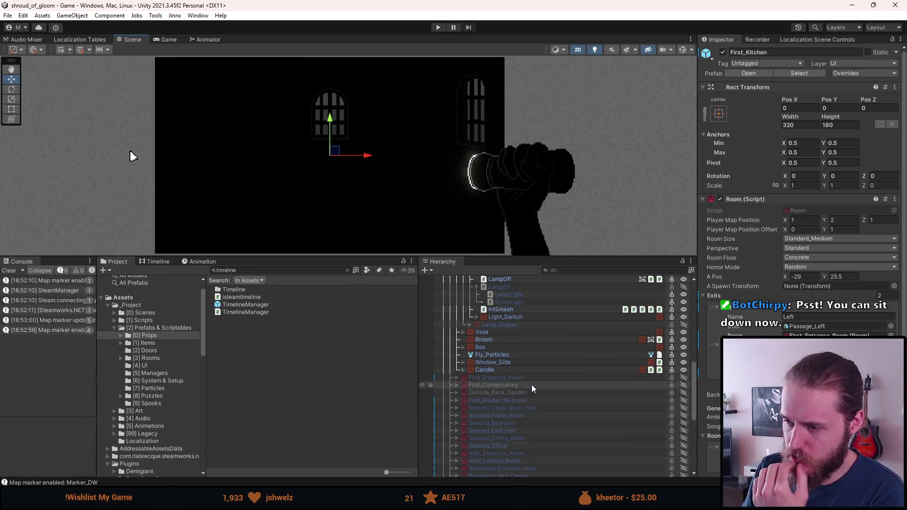
scroll(525, 383, down, 2)
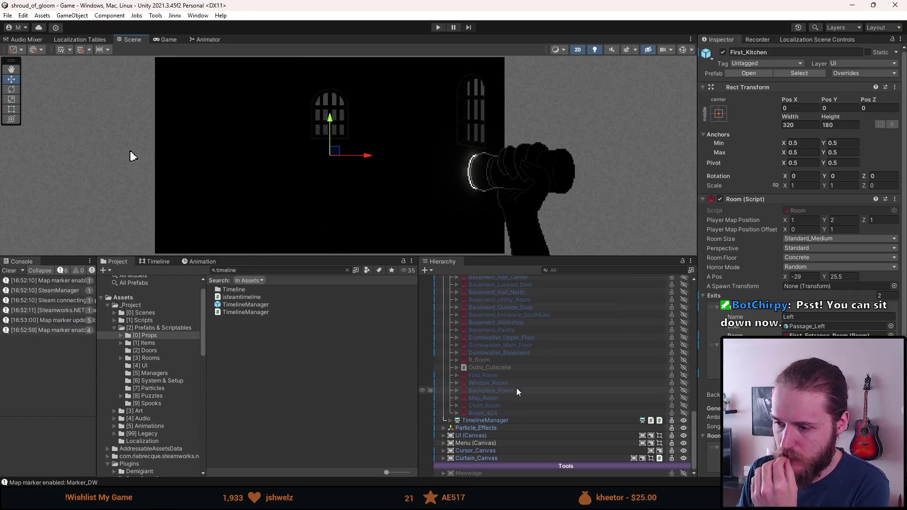
click(456, 345)
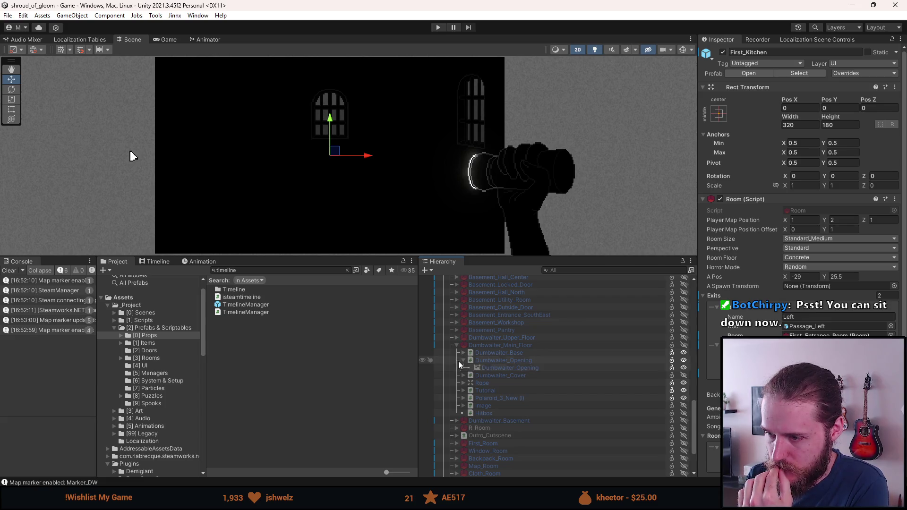
click(463, 353)
click(502, 367)
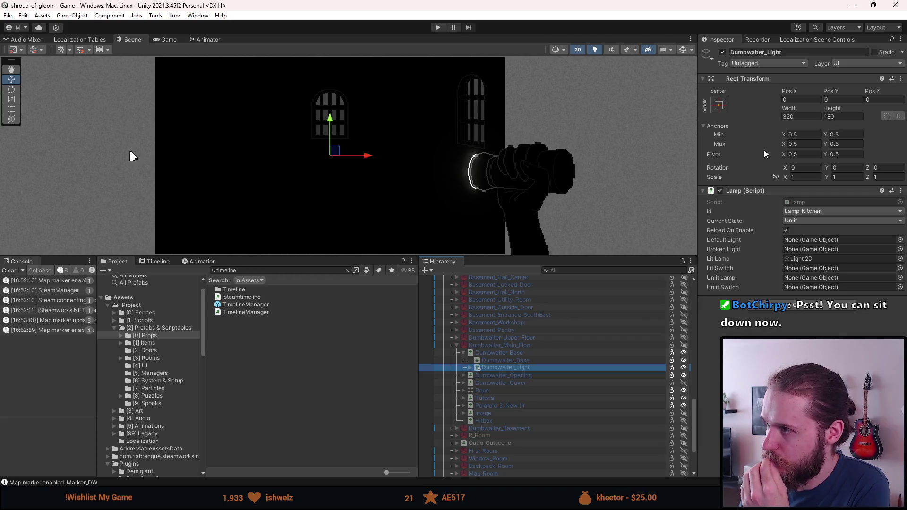
right_click(494, 367)
mouse_move(548, 228)
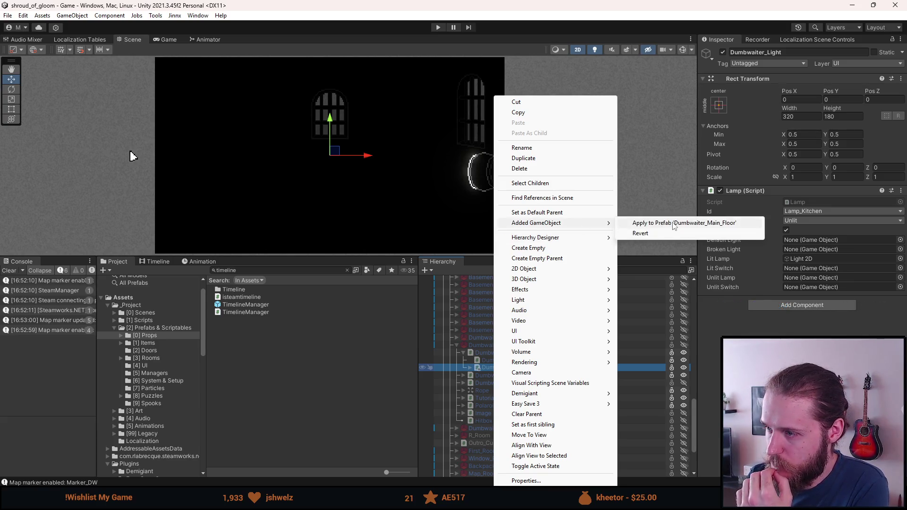
click(674, 227)
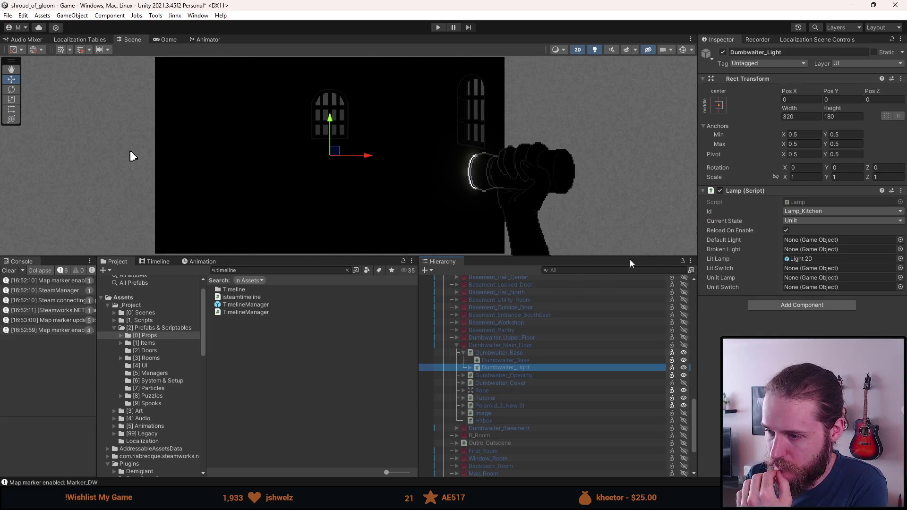
click(463, 352)
click(456, 345)
- Set the upper-floor Dumbwaiter_Light's Lamp Id to Lamp_Dining_Room
click(456, 337)
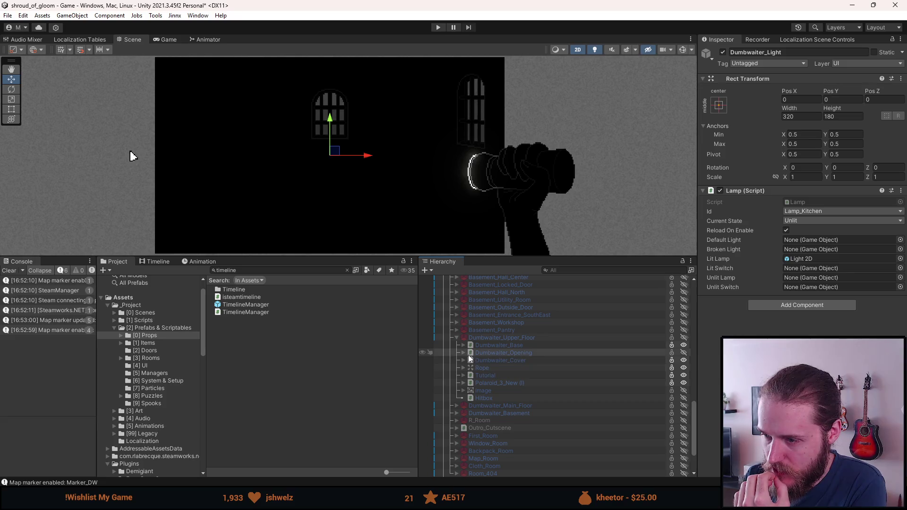
click(463, 345)
click(499, 359)
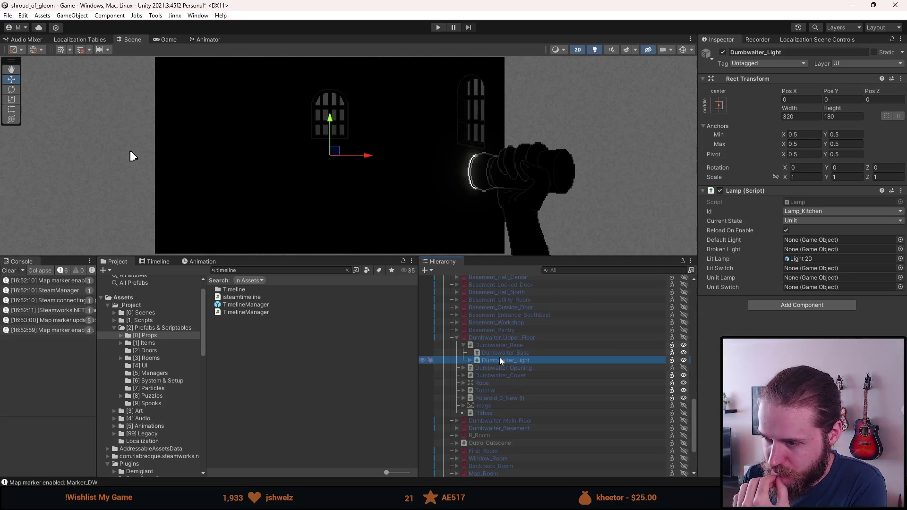
click(508, 352)
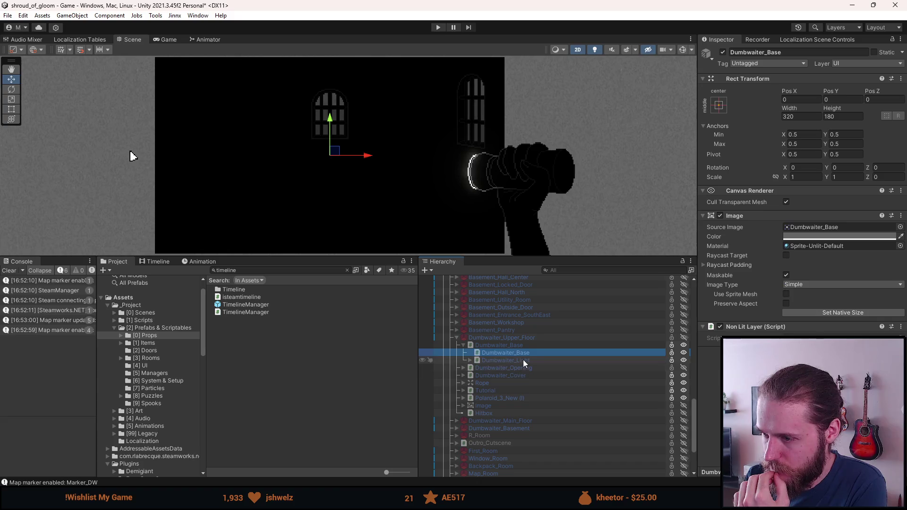
click(523, 360)
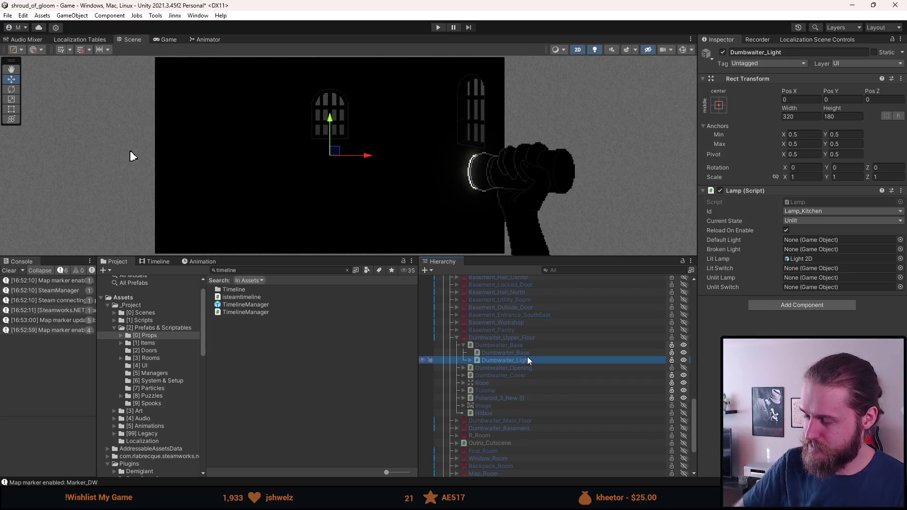
click(798, 210)
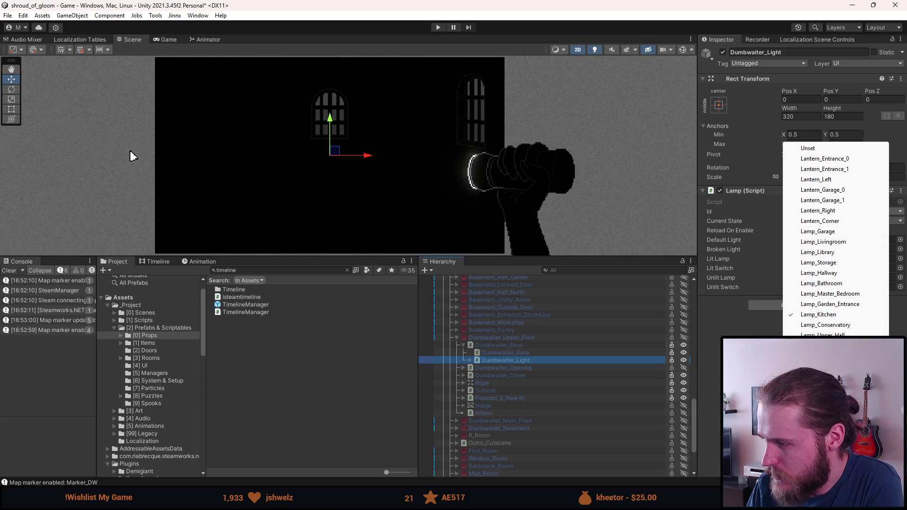
key(Down)
key(Down)
key(Down)
key(Return)
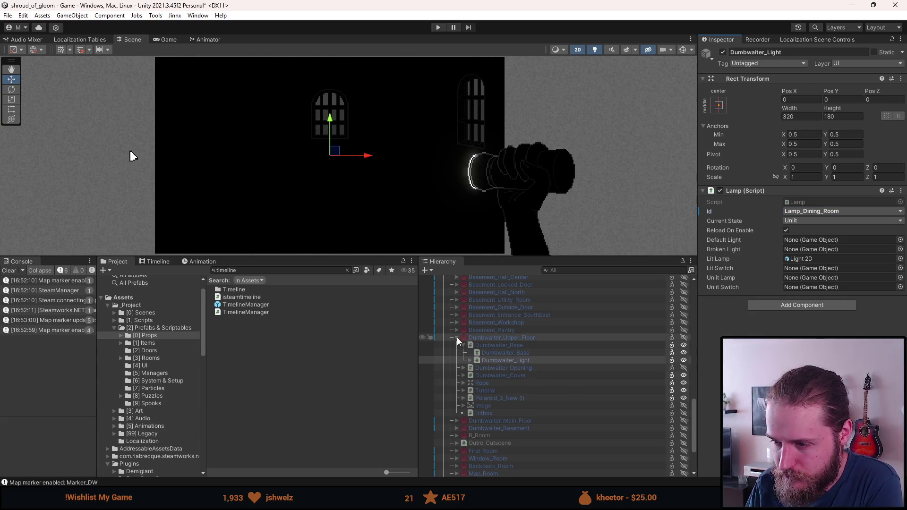
click(457, 337)
- Set the basement Dumbwaiter_Light's Lamp Id to Lamp_Pantry, then select Dumbwaiter_Main_Floor
click(478, 353)
click(457, 353)
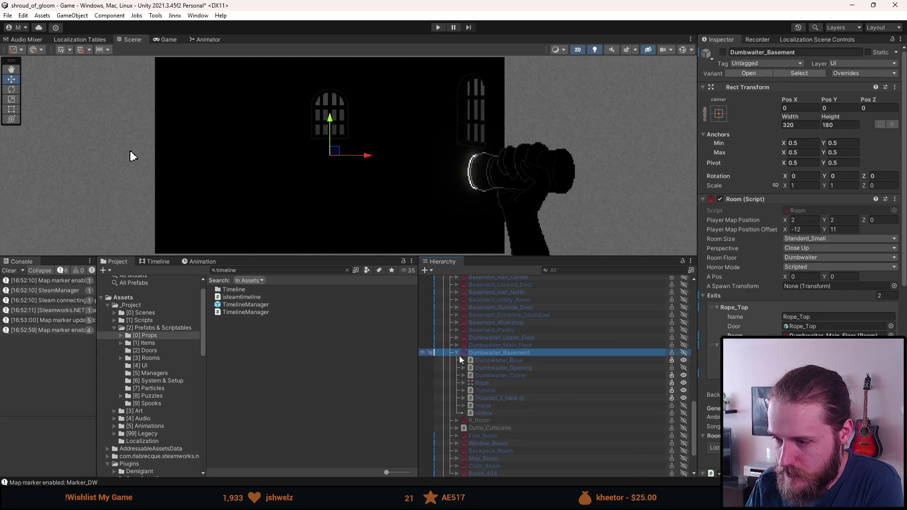
click(464, 360)
click(494, 369)
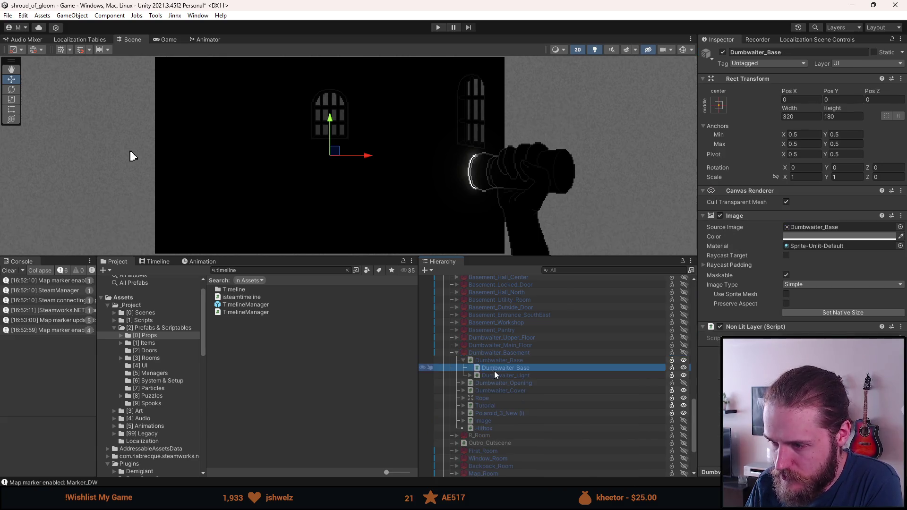
click(503, 375)
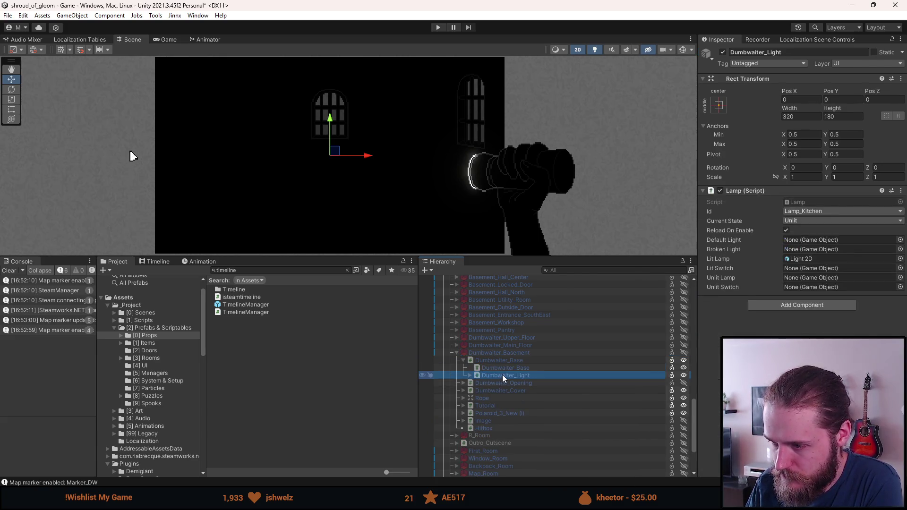
click(818, 212)
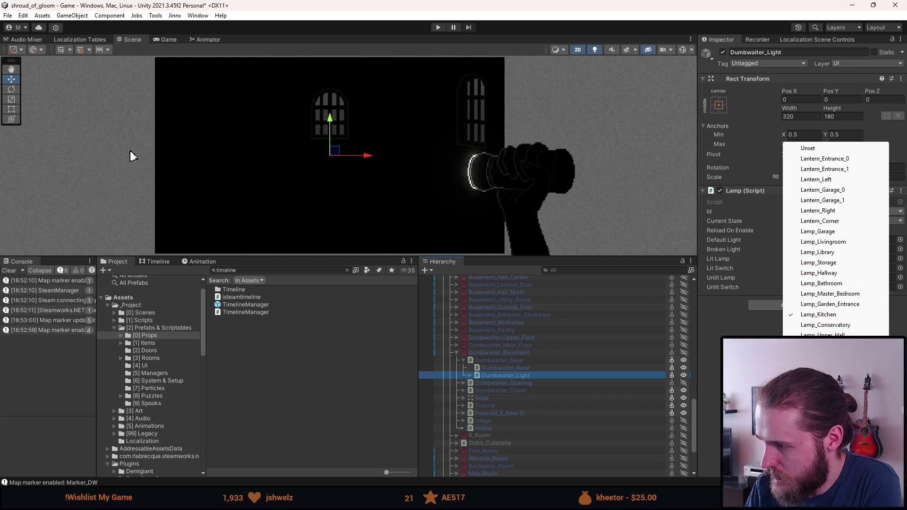
key(Return)
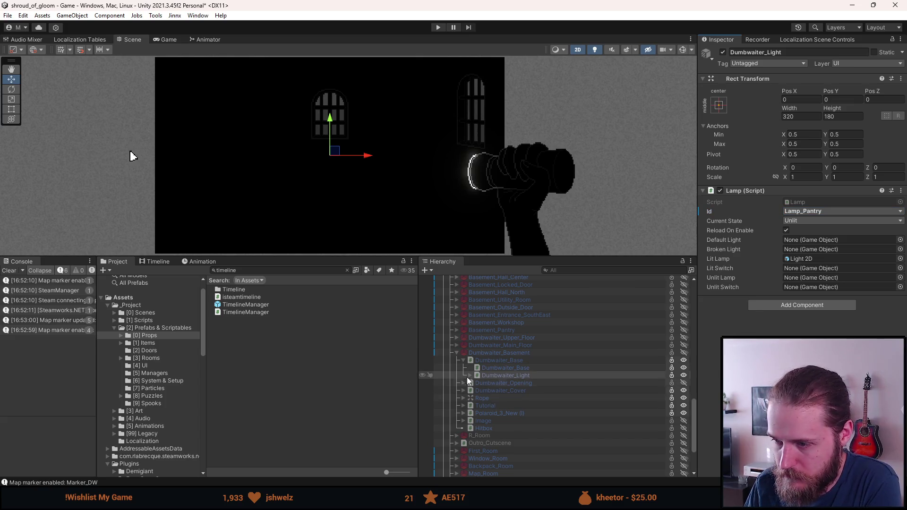
click(453, 352)
click(455, 354)
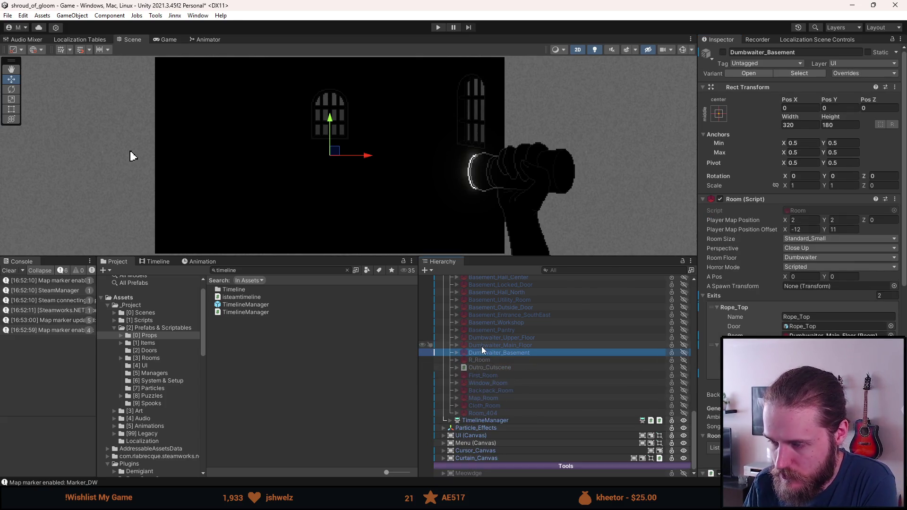
click(497, 346)
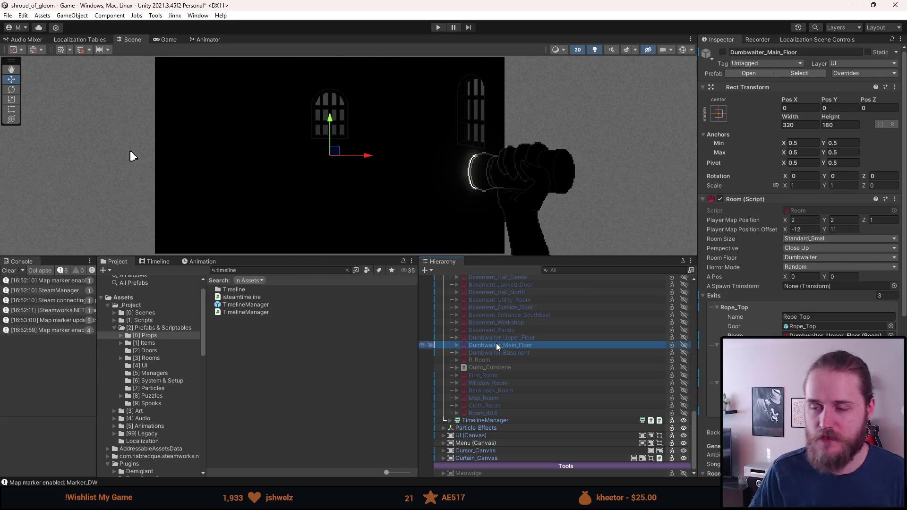
- Start Play mode to test the lamps and drag the Game view larger
click(438, 27)
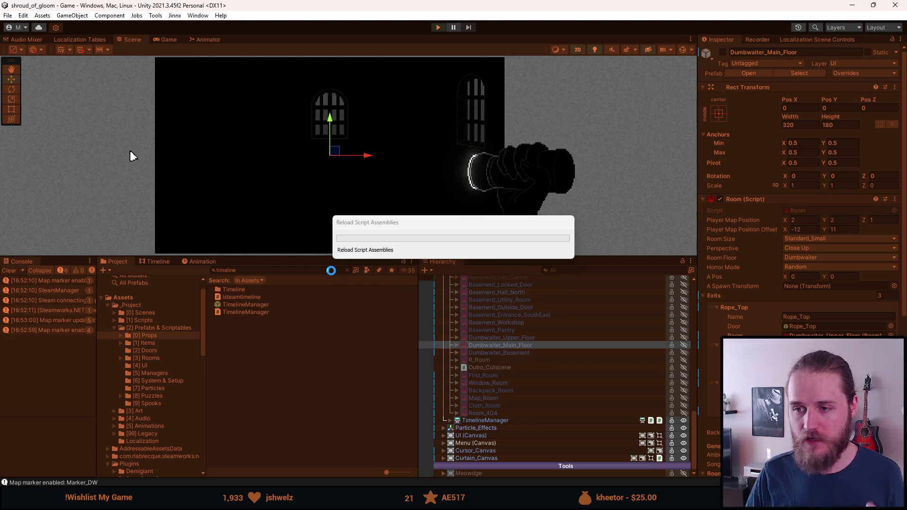
drag(307, 258, 283, 428)
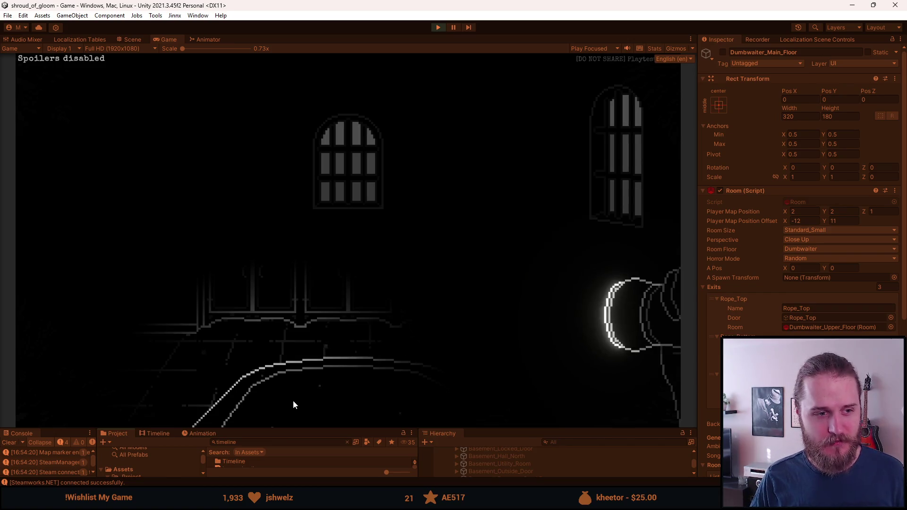
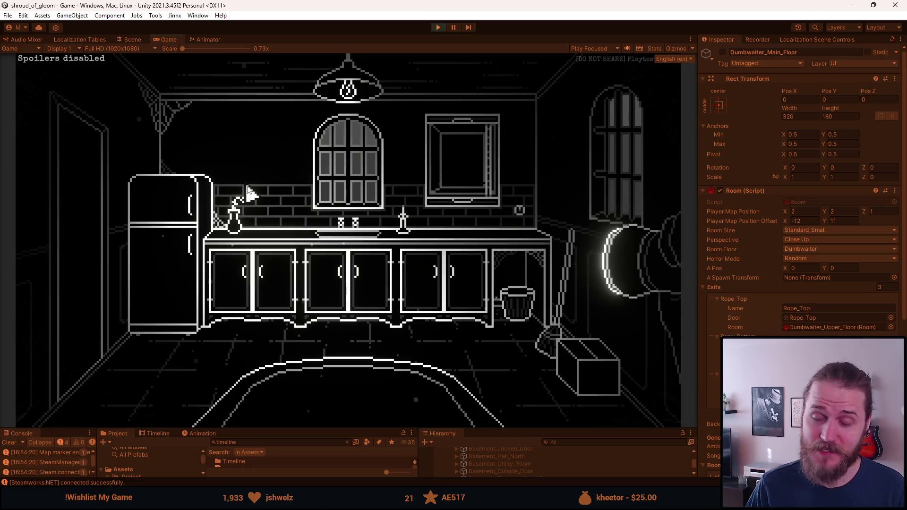
- Ride the kitchen dumbwaiter, then teleport to Second_Dining_Room with the developer tools
click(452, 303)
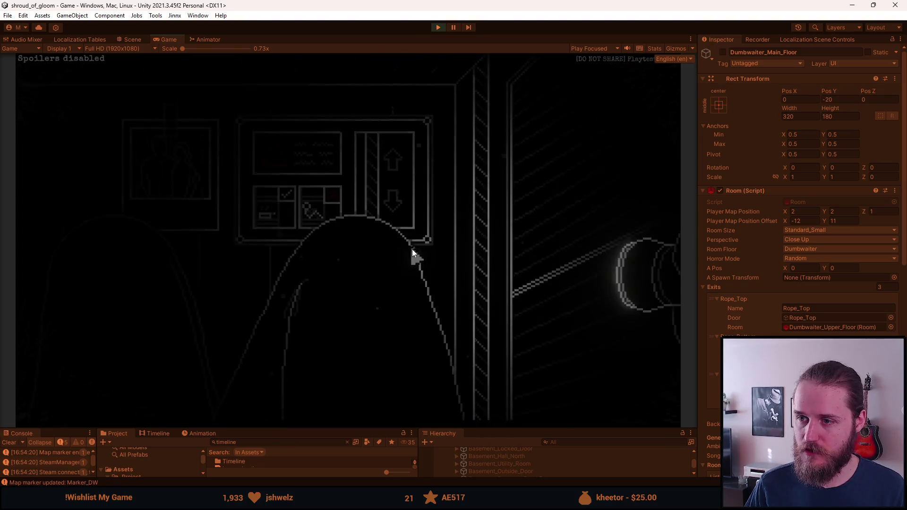
click(478, 310)
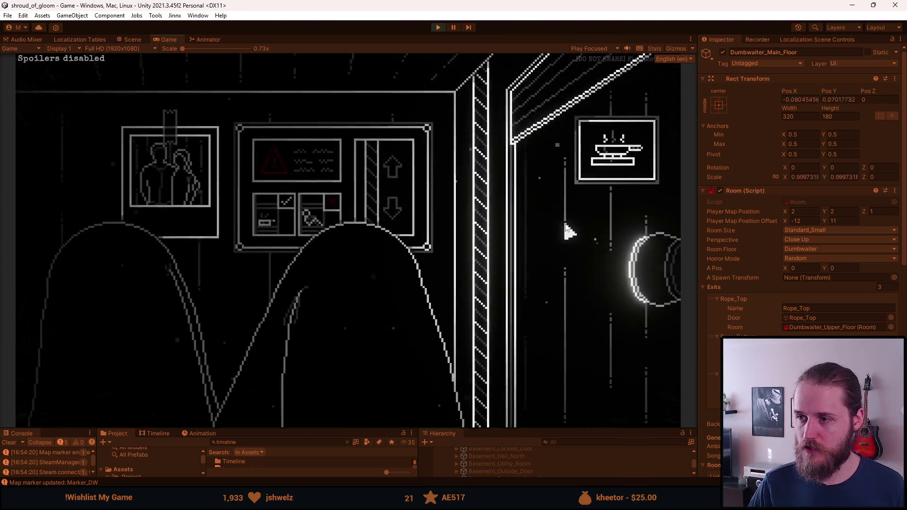
key(F1)
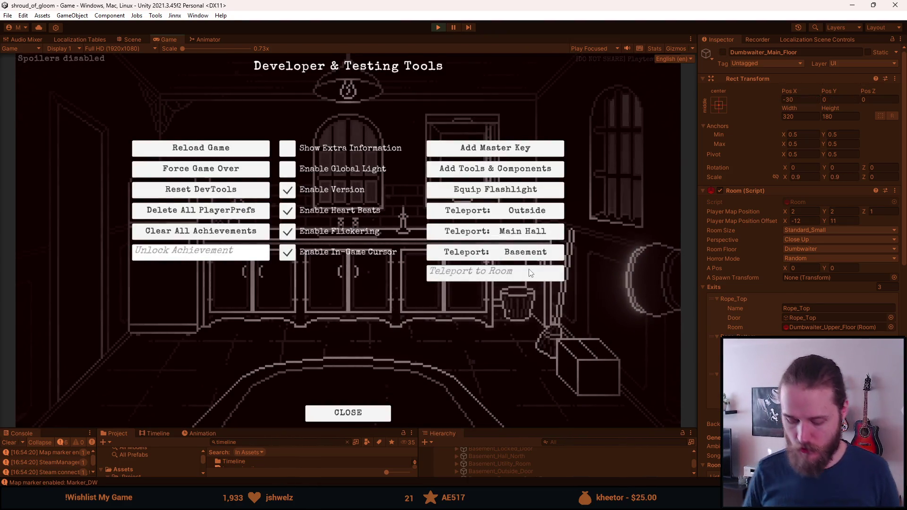
text(F´Se)
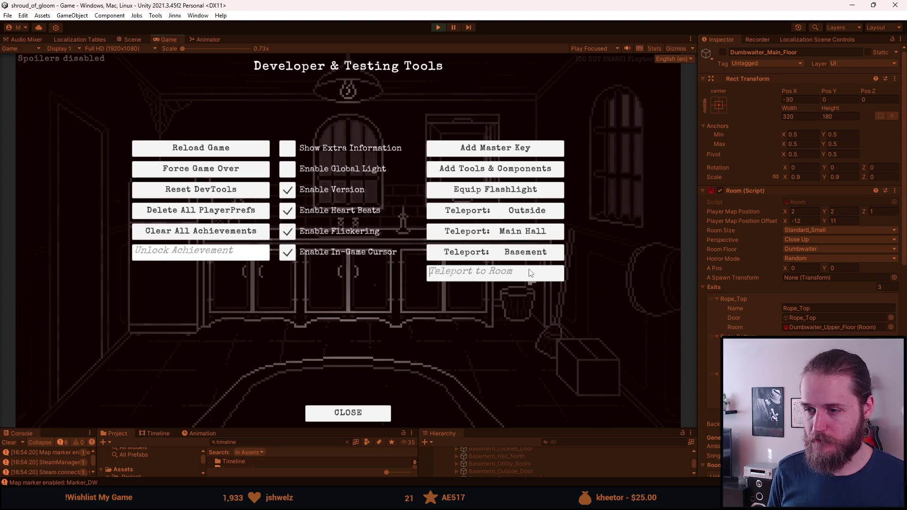
text(ond_)
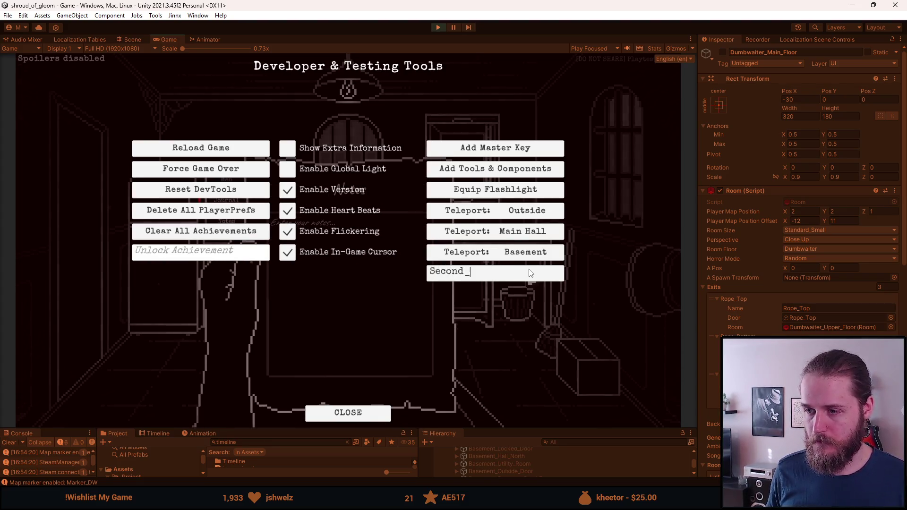
text(Din)
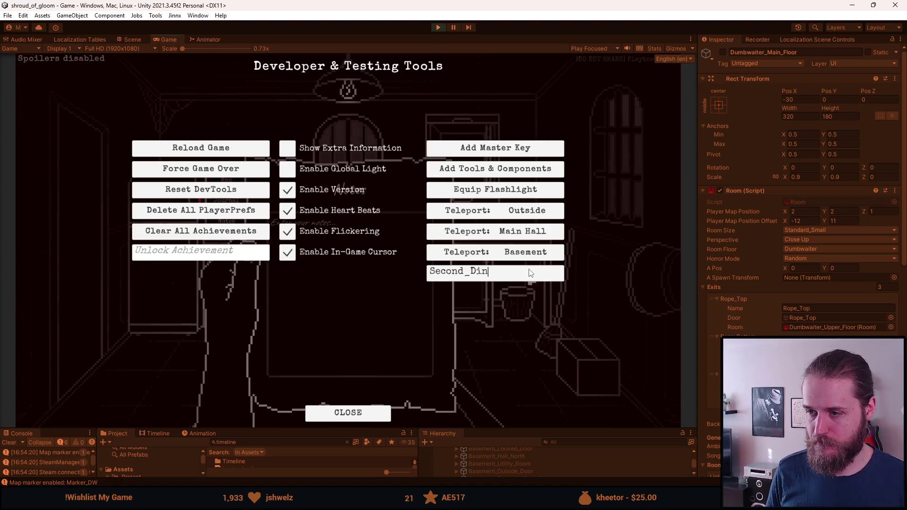
text(ing_Room)
key(Return)
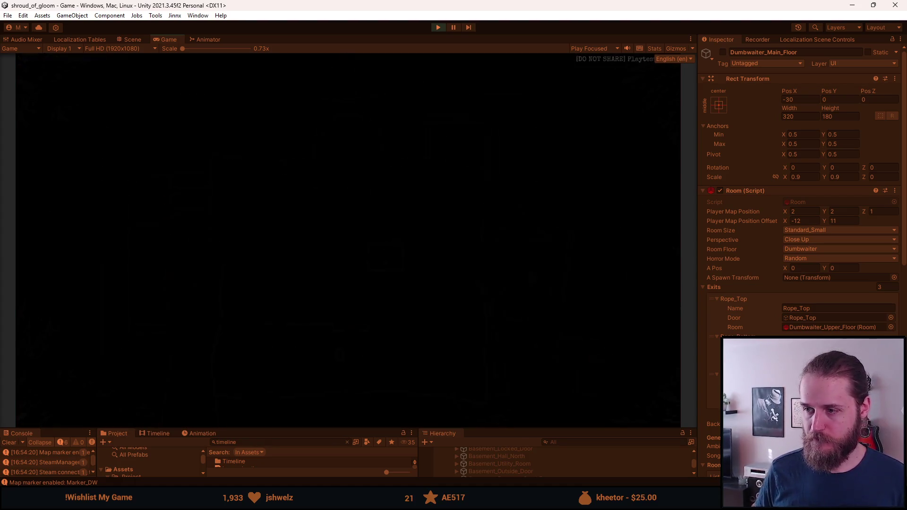
- Put away the map and send the dining room dumbwaiter down a floor
click(534, 277)
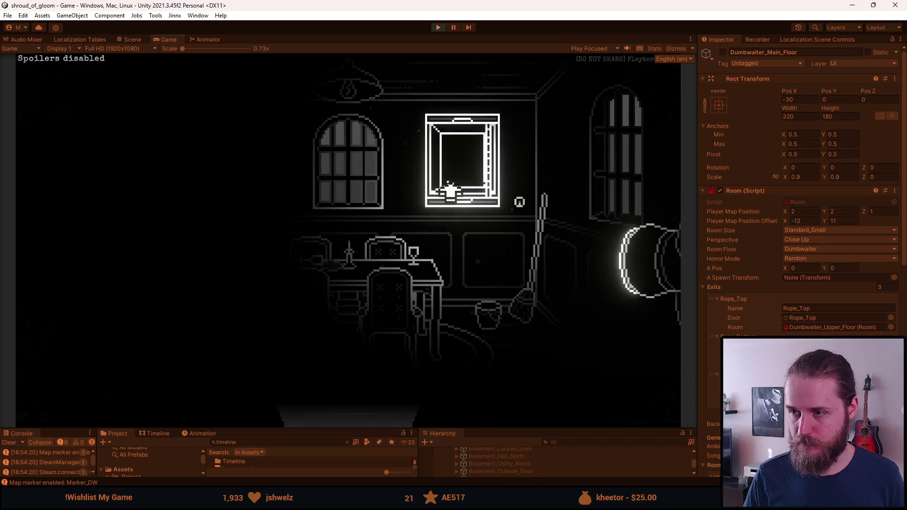
click(435, 179)
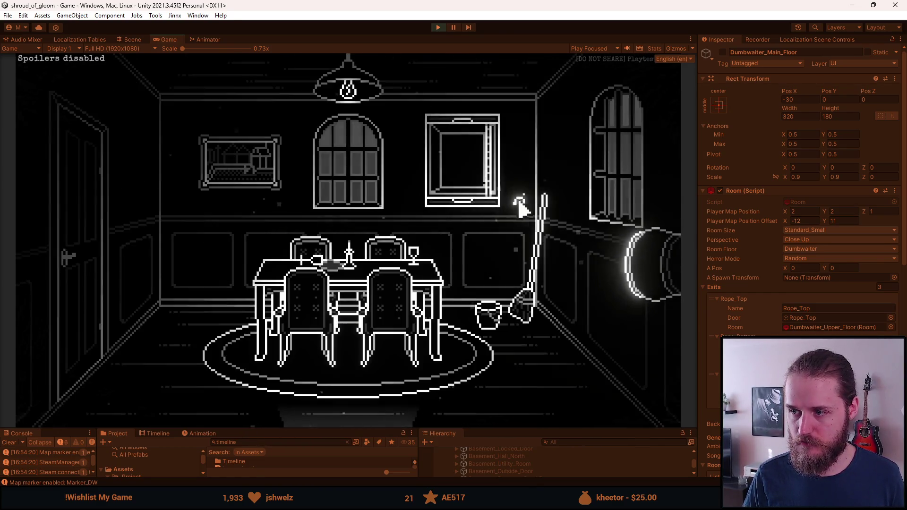
click(462, 186)
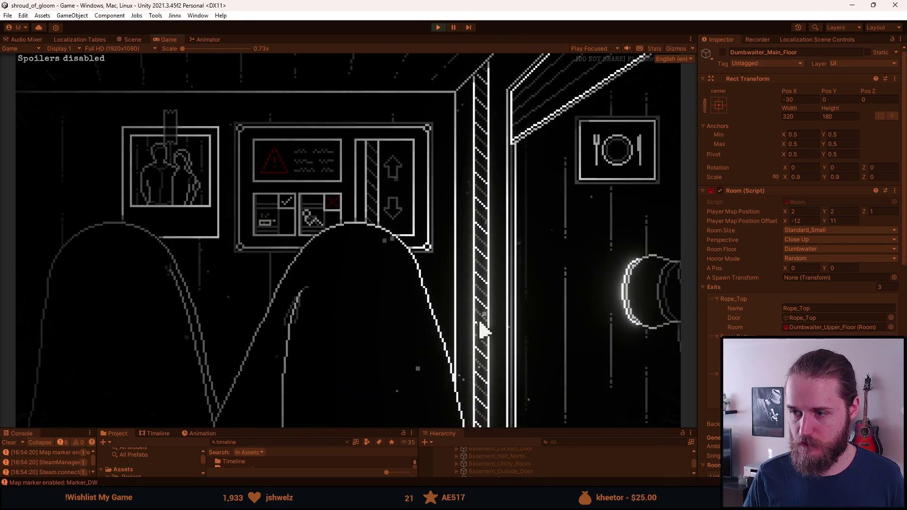
click(479, 320)
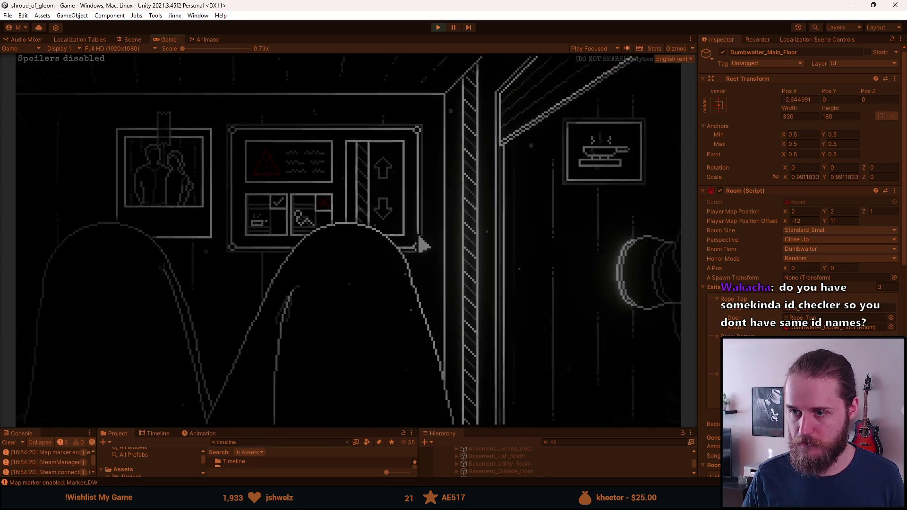
click(453, 243)
key(F1)
- Replace the teleport destination with Basement_Pantry and teleport there
click(539, 273)
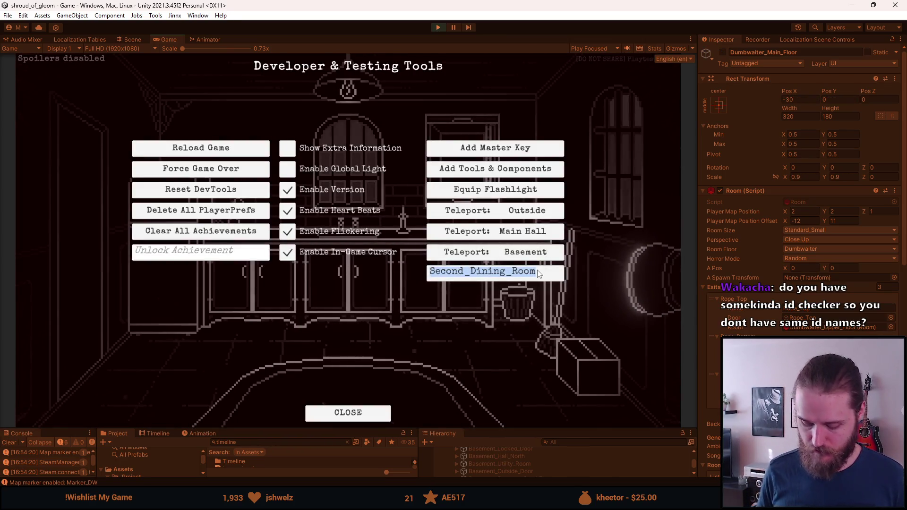
text(Basement)
key(BackSpace)
key(BackSpace)
key(BackSpace)
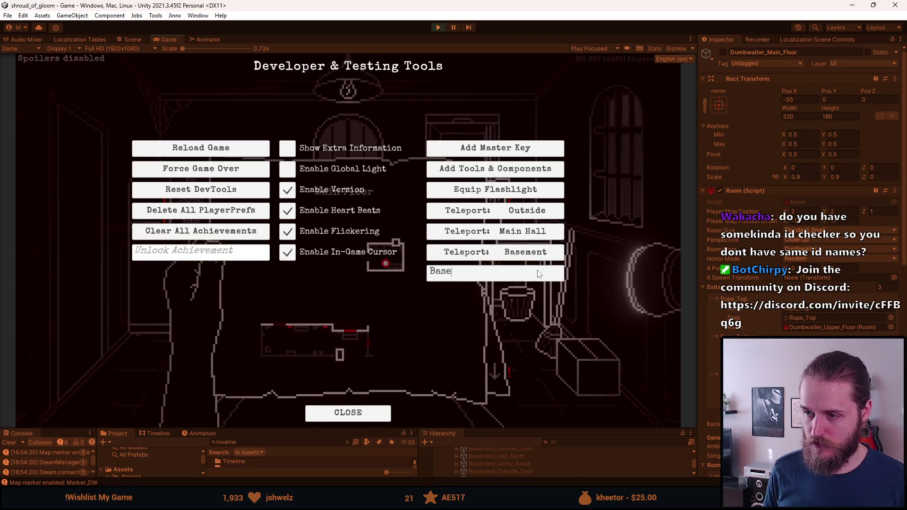
text(ment_)
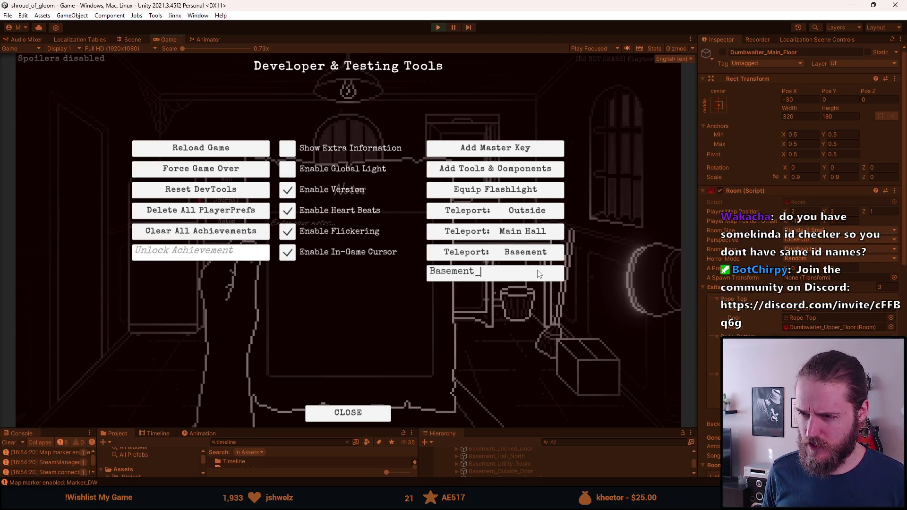
text(Pantry)
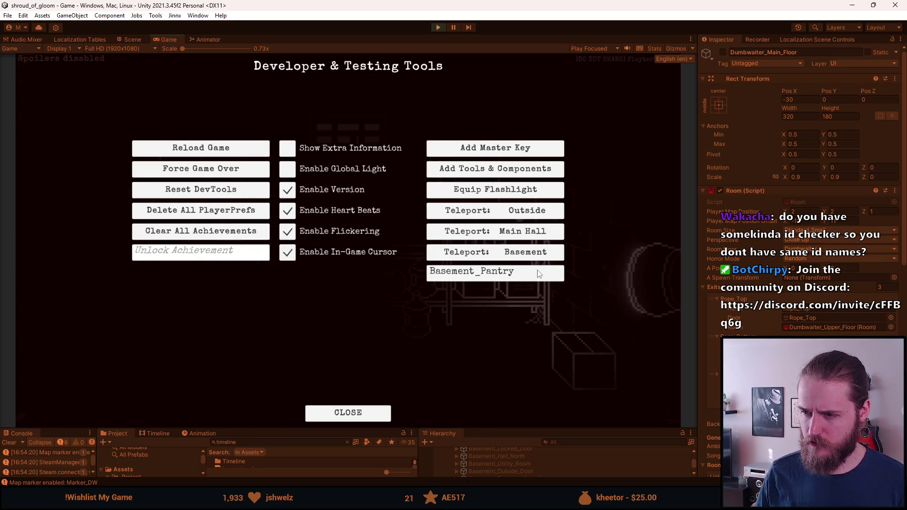
key(Return)
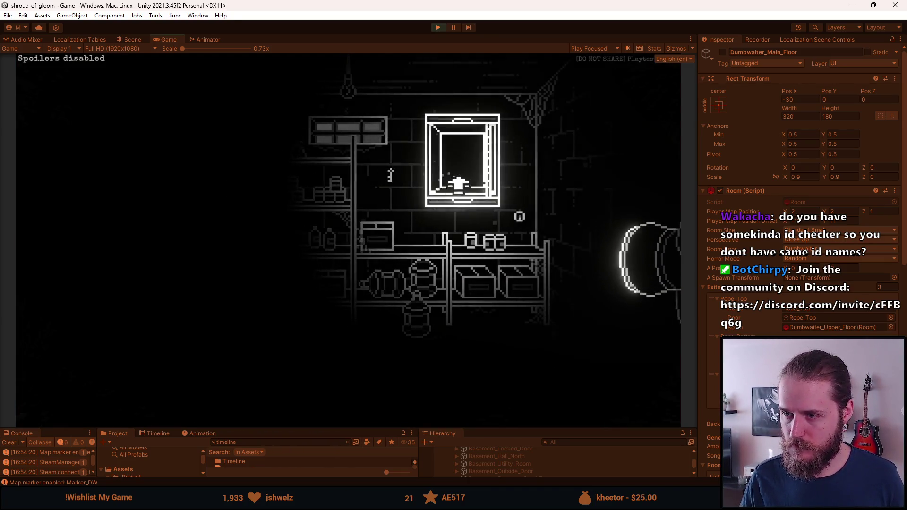
- Ride the dumbwaiter from the pantry up to the kitchen floor and step out
click(466, 189)
click(560, 216)
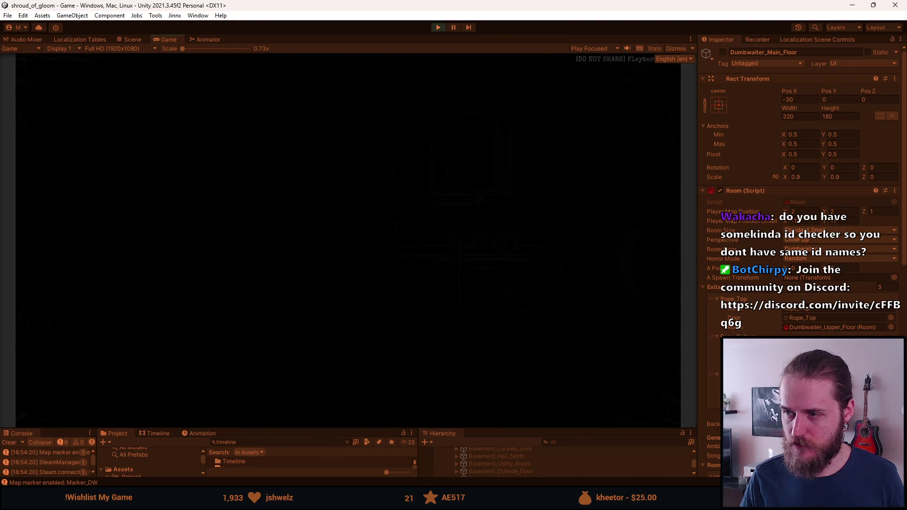
click(519, 215)
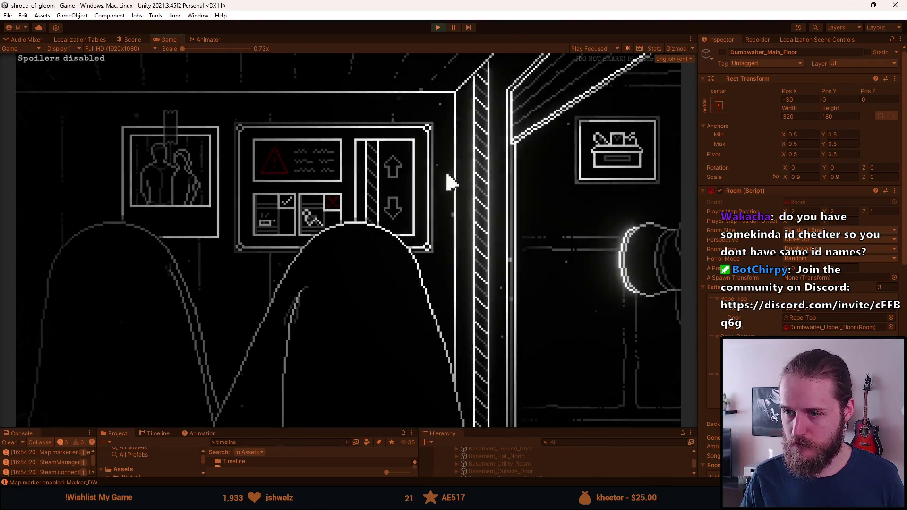
click(487, 187)
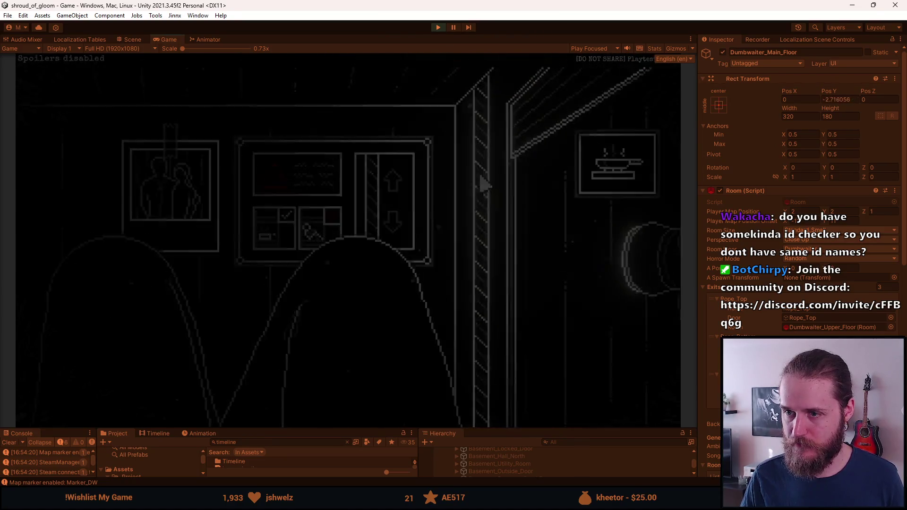
click(485, 184)
click(501, 248)
- Ride the dumbwaiter from the kitchen back down to the pantry
click(496, 234)
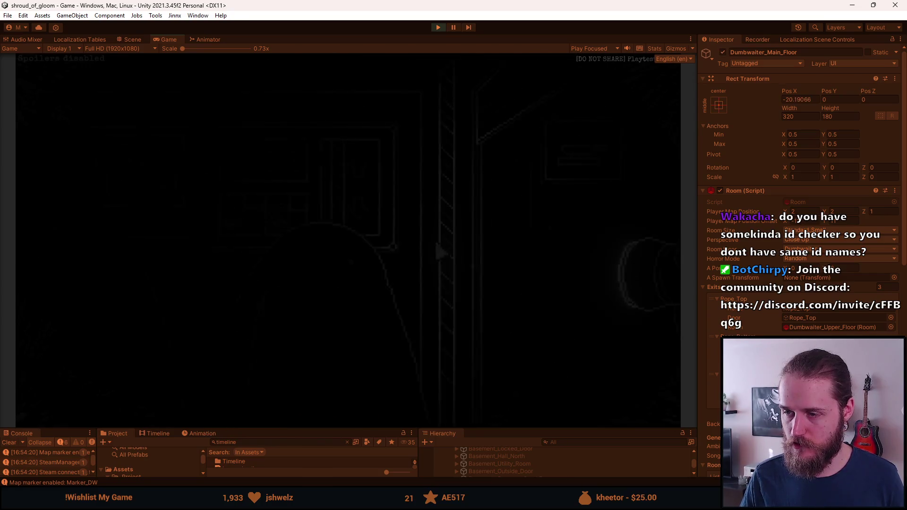
click(482, 183)
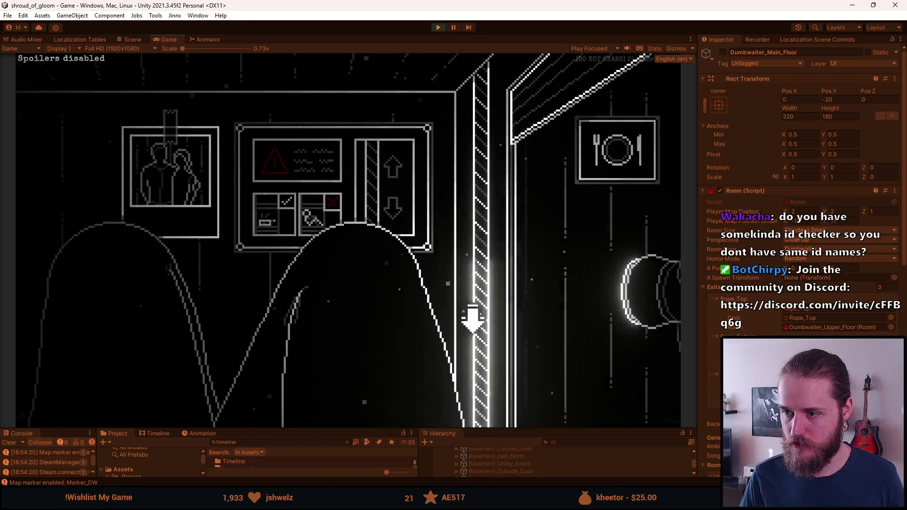
click(485, 338)
click(483, 344)
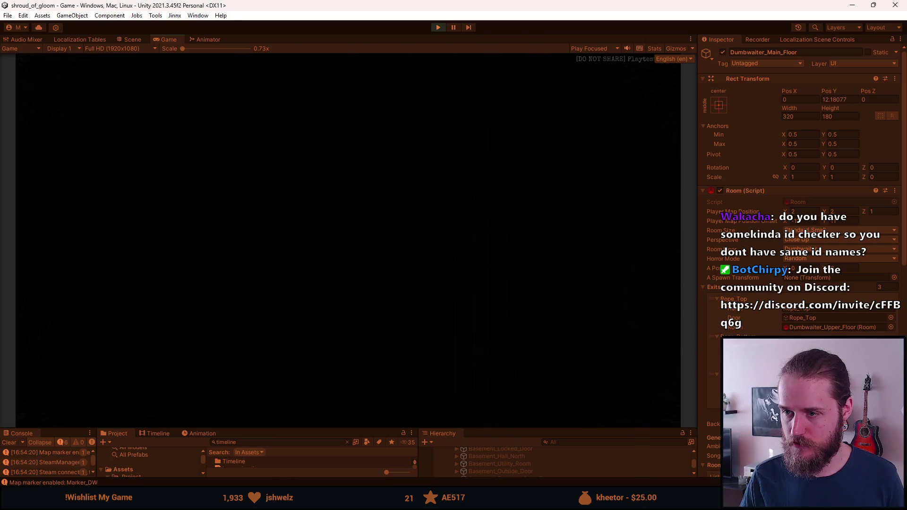
click(491, 283)
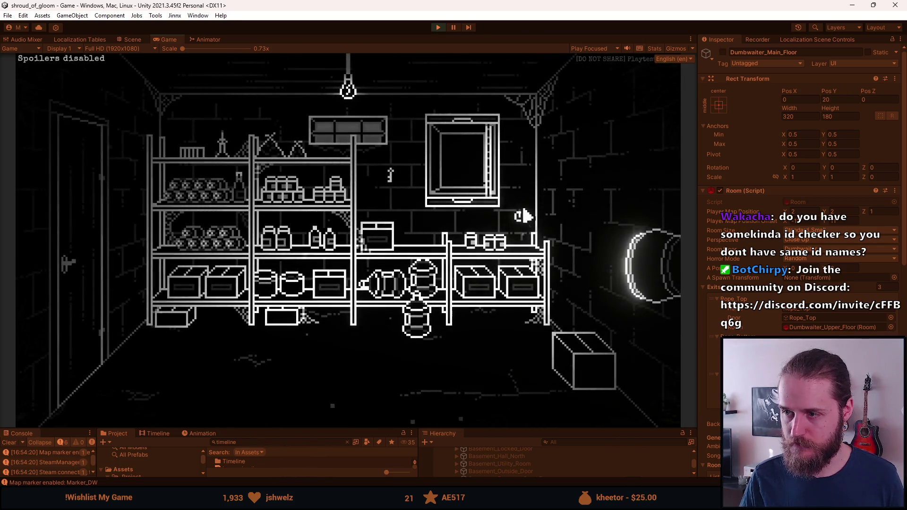
- Ride the dumbwaiter back and forth between the pantry and dining floors
click(473, 184)
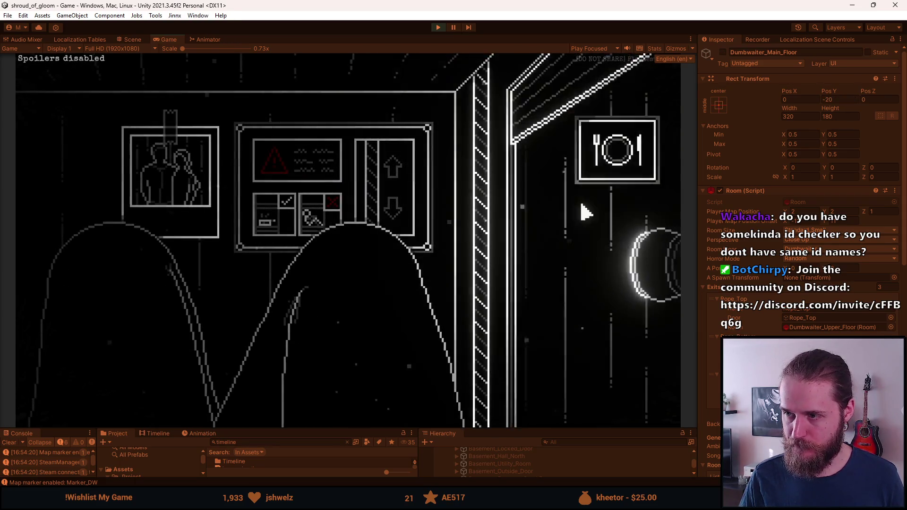
click(583, 211)
click(515, 203)
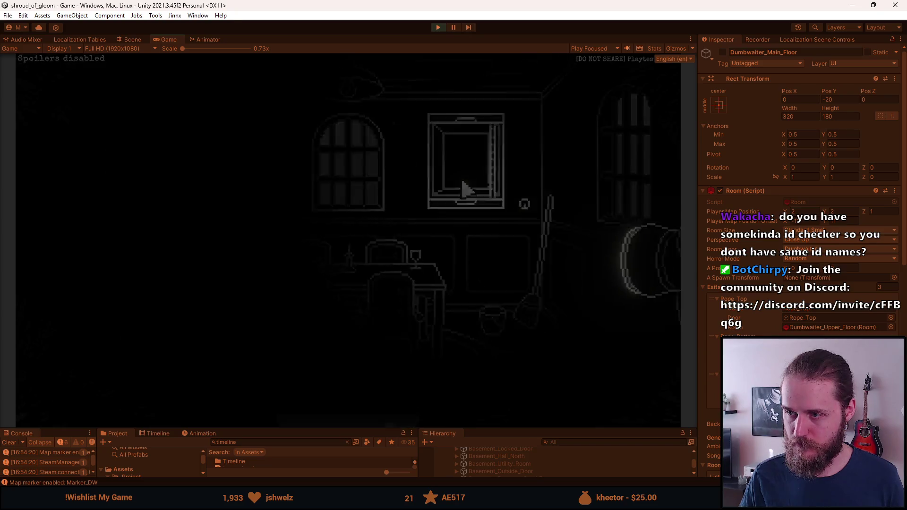
click(480, 297)
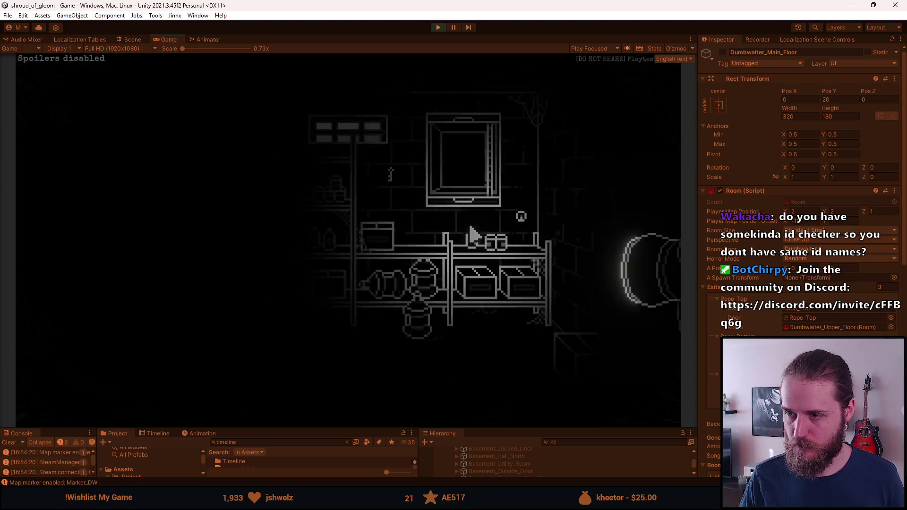
click(472, 210)
click(485, 188)
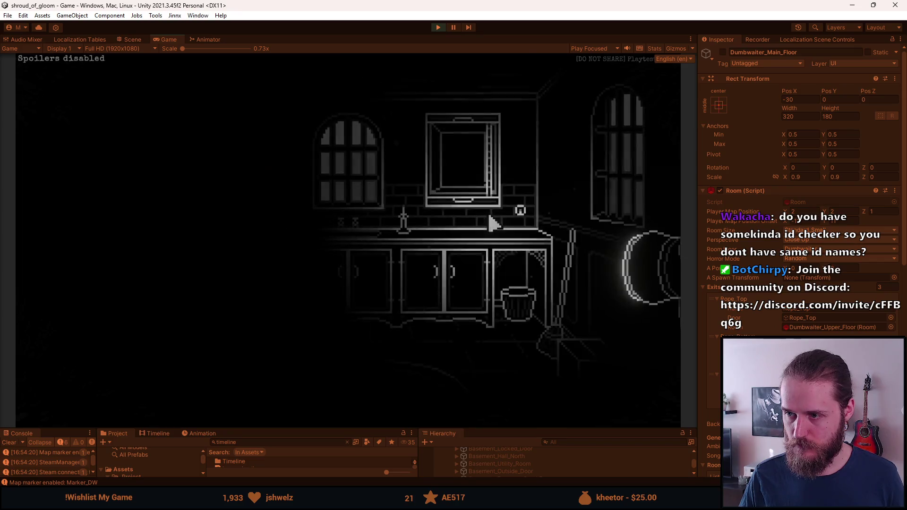
- Ride up to the kitchen floor and back down, then exit into the dining room
click(469, 192)
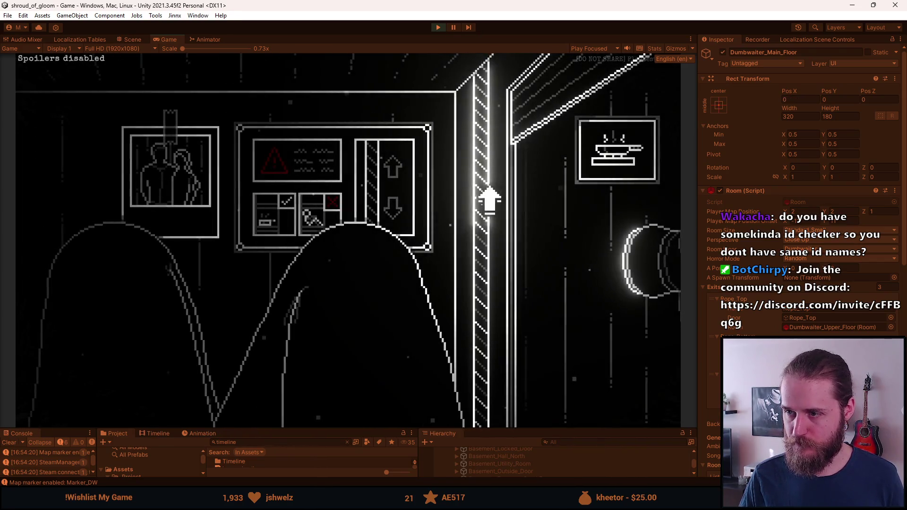
click(483, 188)
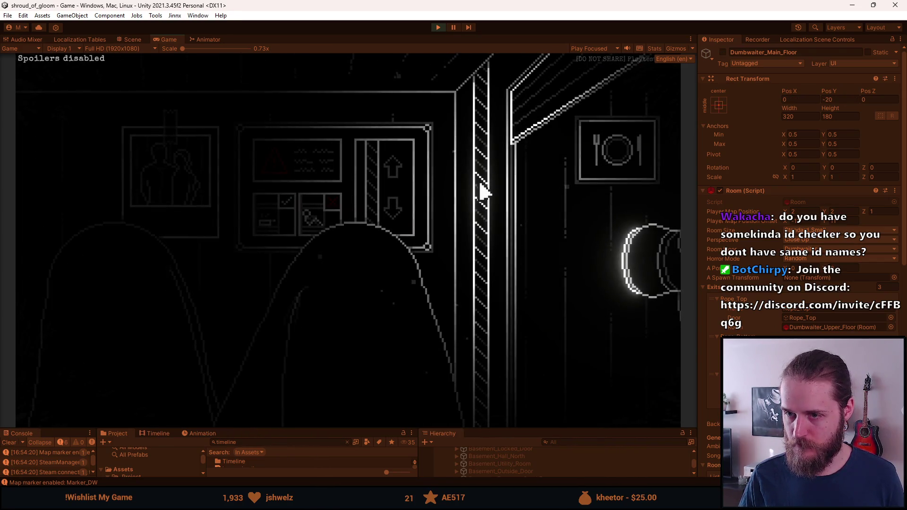
click(482, 290)
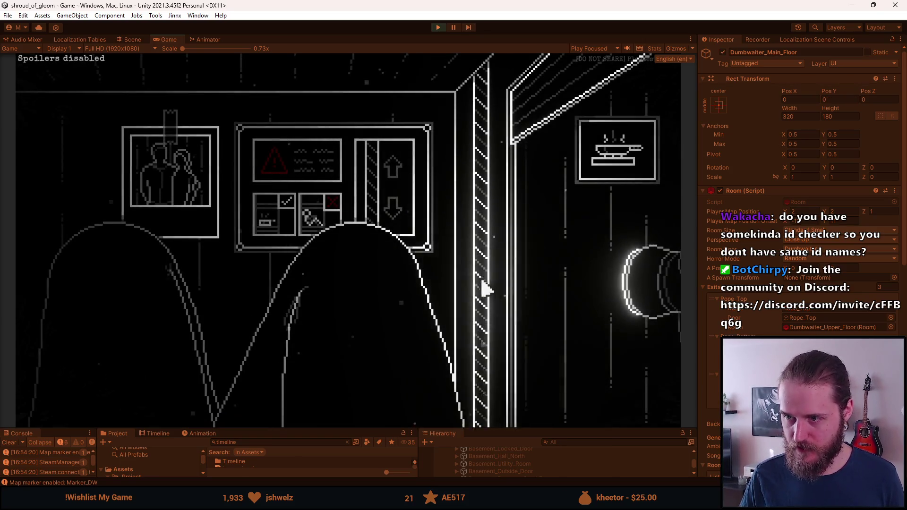
click(476, 189)
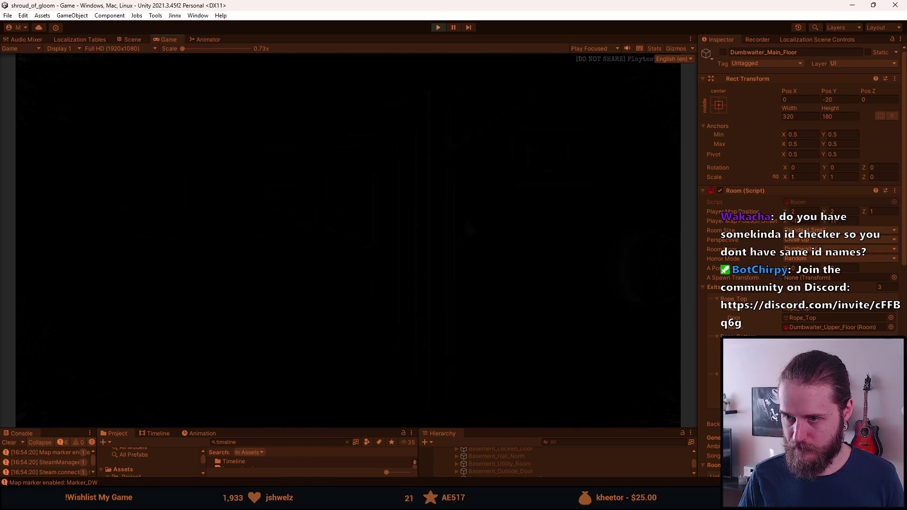
click(520, 202)
click(548, 214)
click(496, 236)
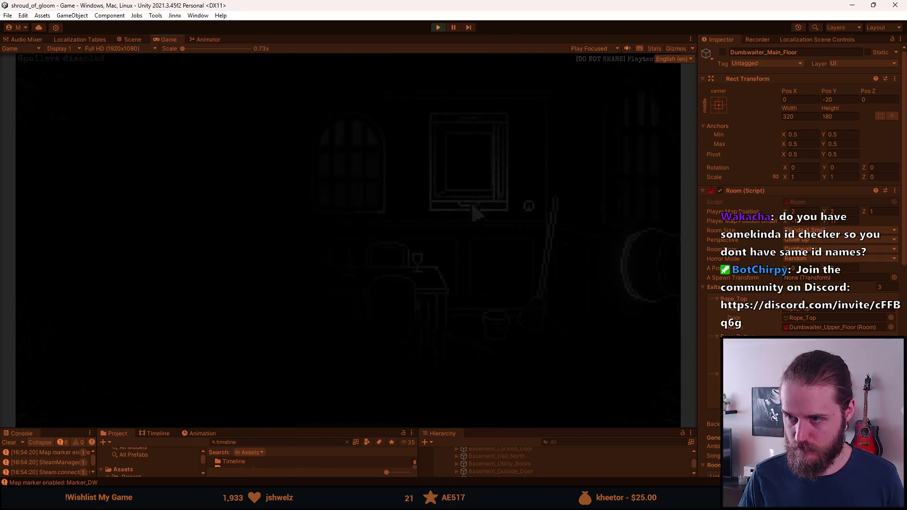
click(504, 206)
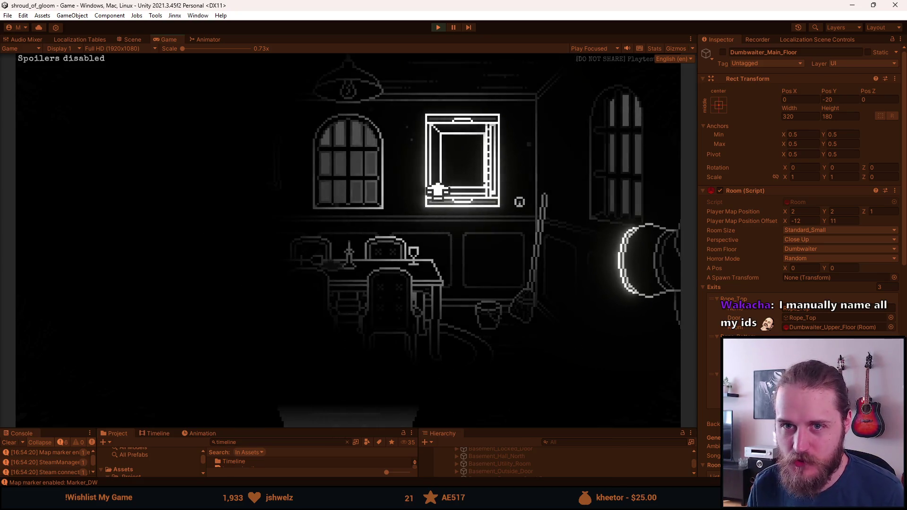
- Take the dumbwaiter, then walk from the kitchen to the hallway and back
click(471, 179)
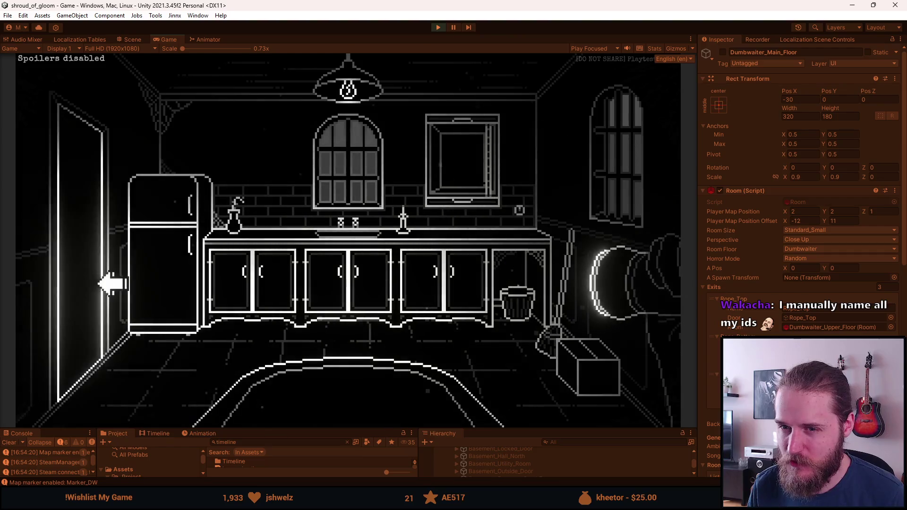
click(87, 279)
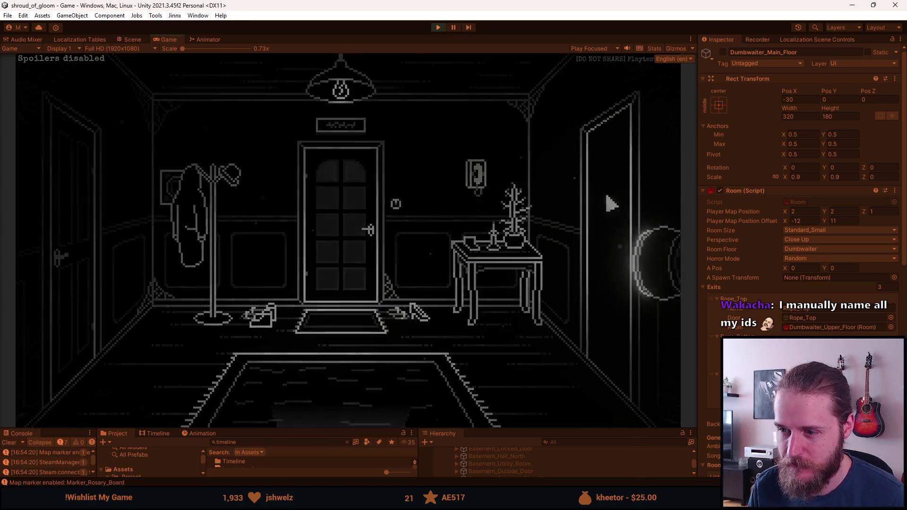
click(625, 201)
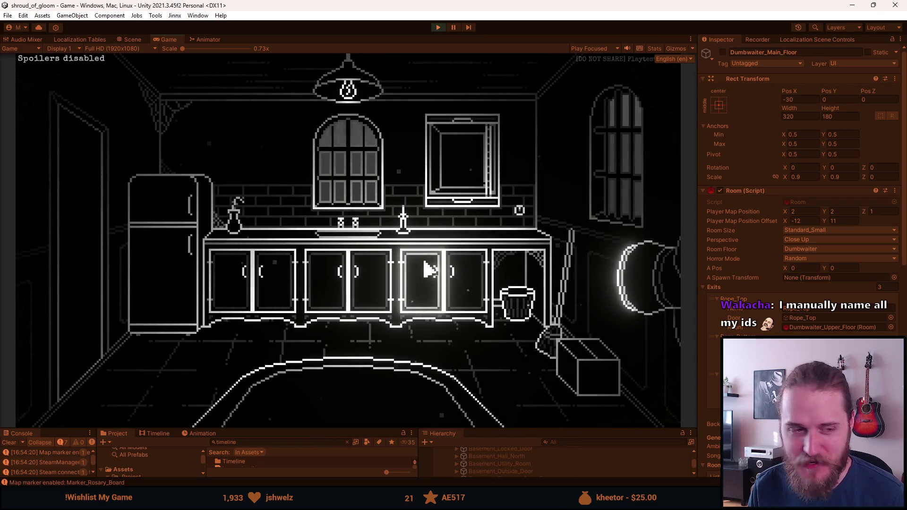
- Ride the kitchen dumbwaiter to another floor, then pause the game with Escape
click(492, 232)
click(494, 237)
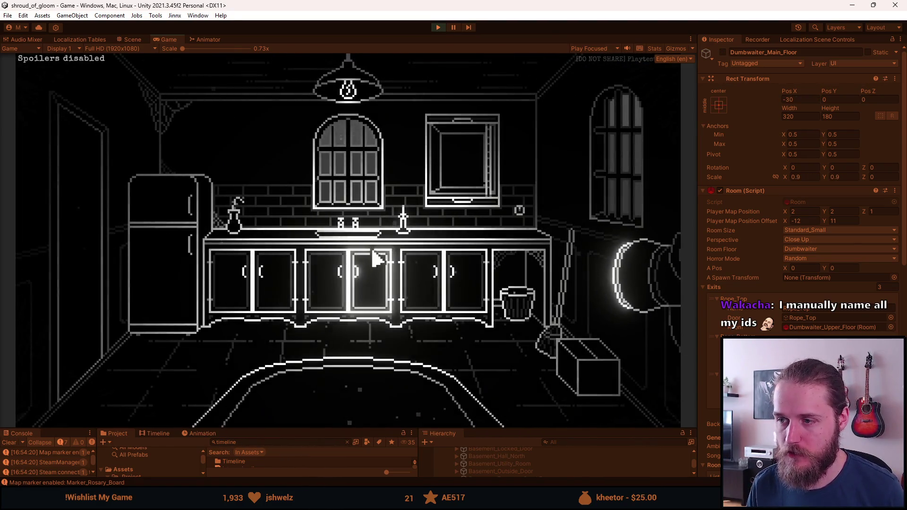
click(454, 202)
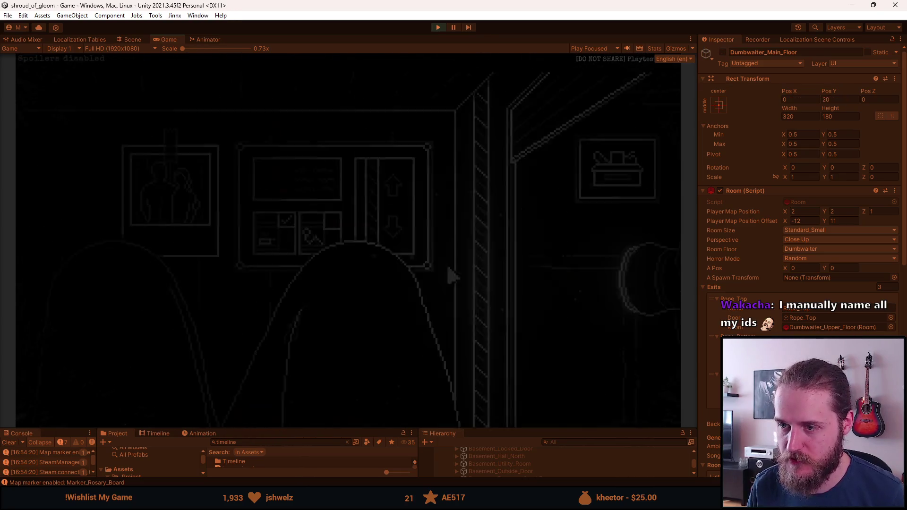
click(551, 208)
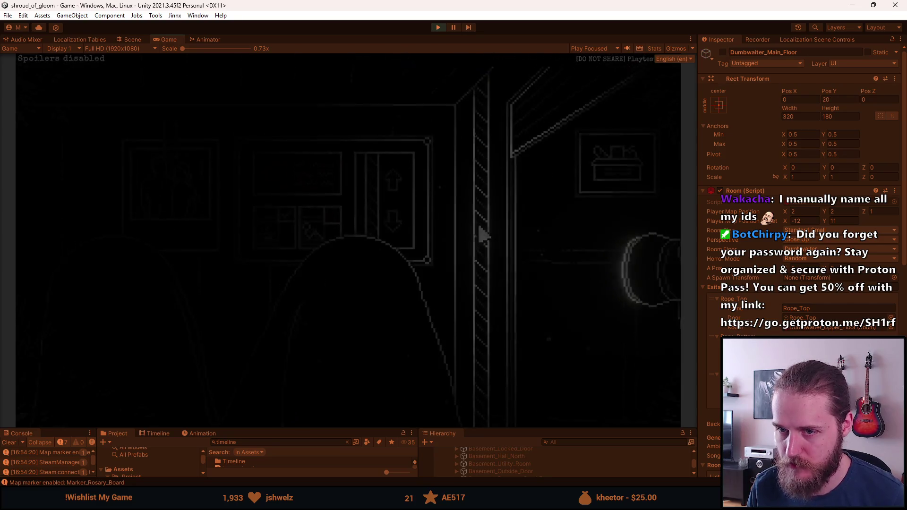
key(Escape)
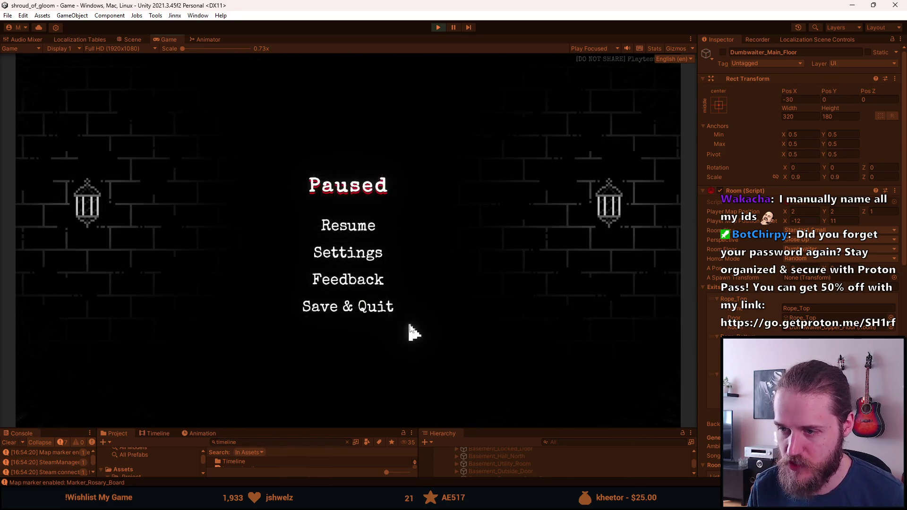
- Save & Quit, restart from the main menu, and ride the dumbwaiter to the dining room
click(376, 310)
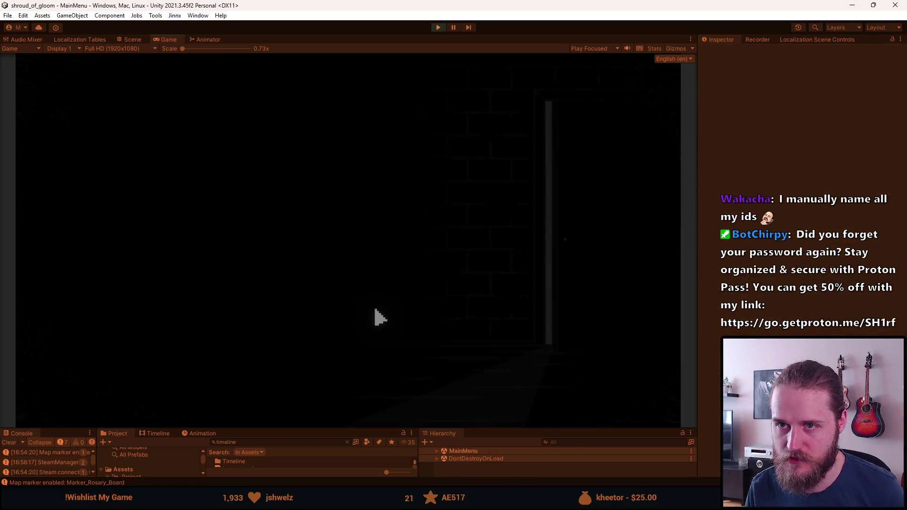
click(202, 150)
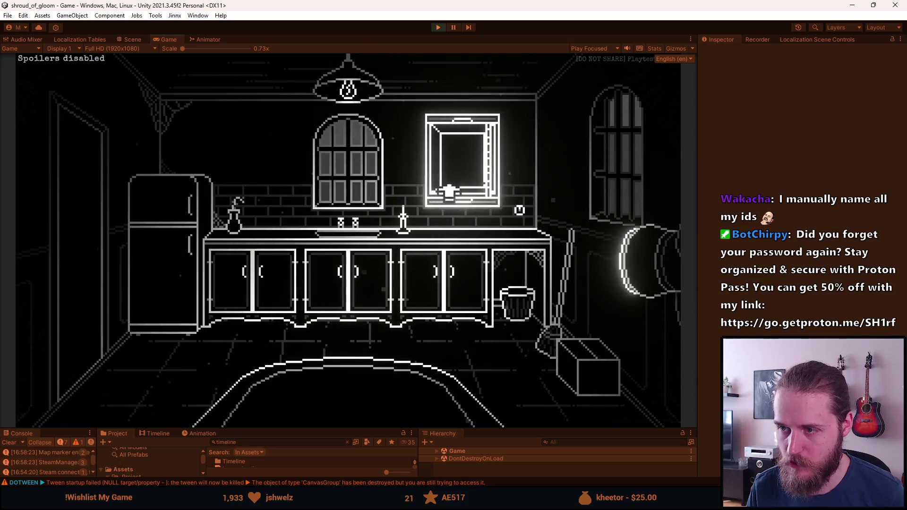
click(493, 219)
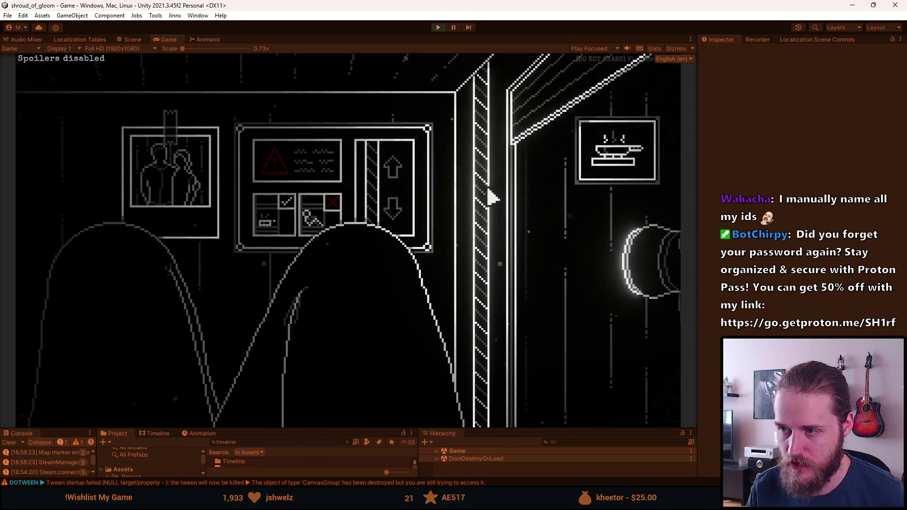
click(480, 210)
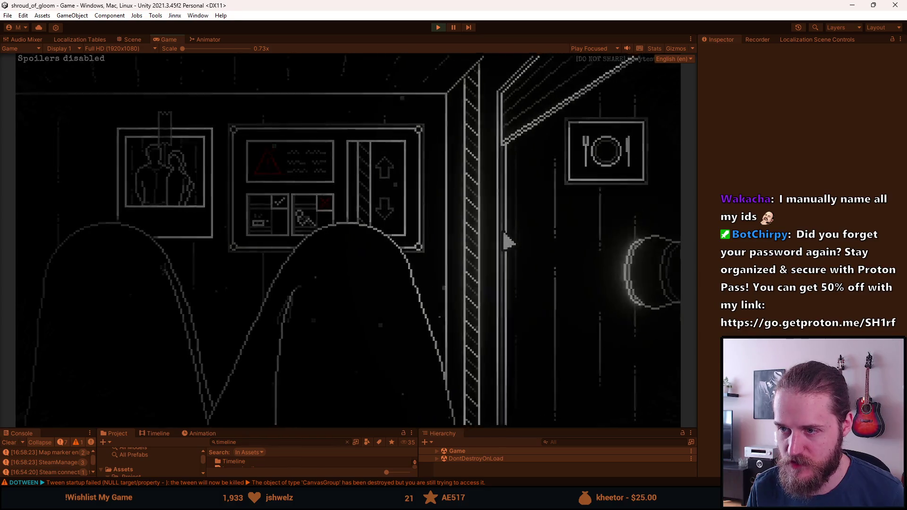
click(448, 264)
- Ride the dumbwaiter through the pantry and kitchen floors, then stop Play mode
click(478, 277)
click(480, 299)
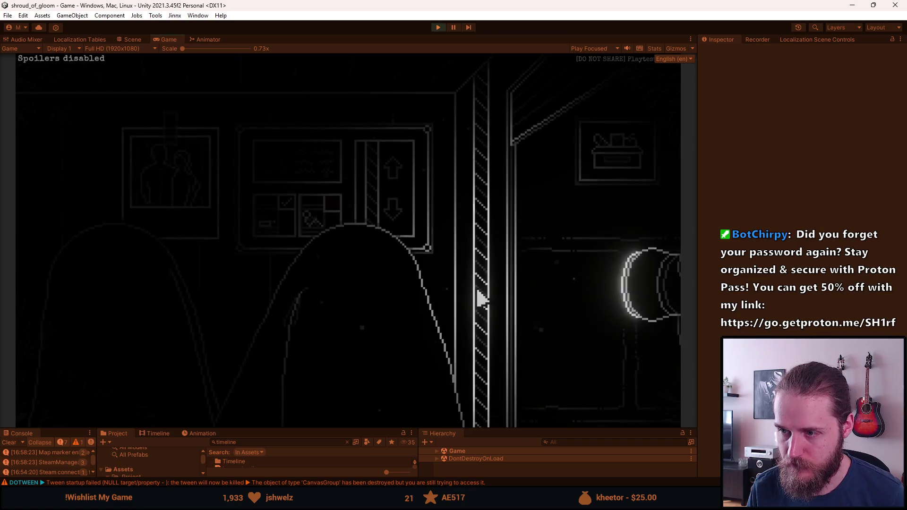
click(500, 265)
click(449, 191)
click(475, 171)
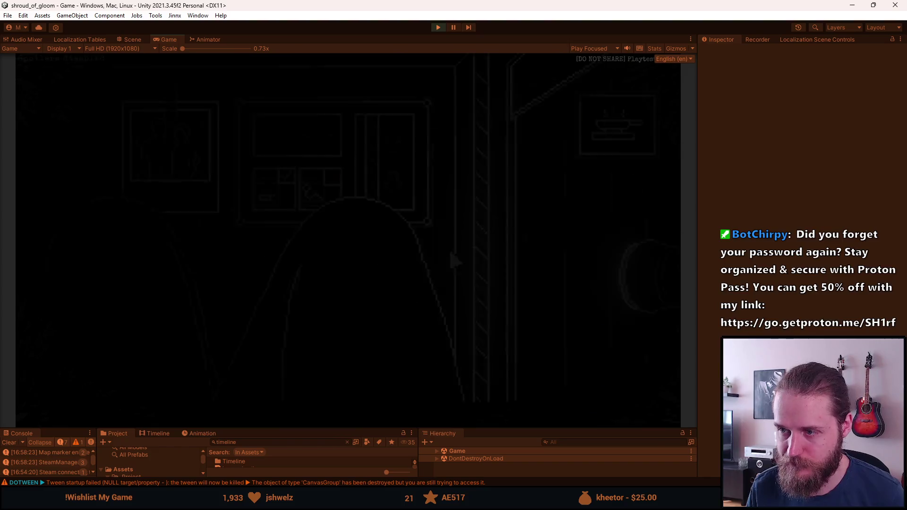
click(563, 215)
click(517, 206)
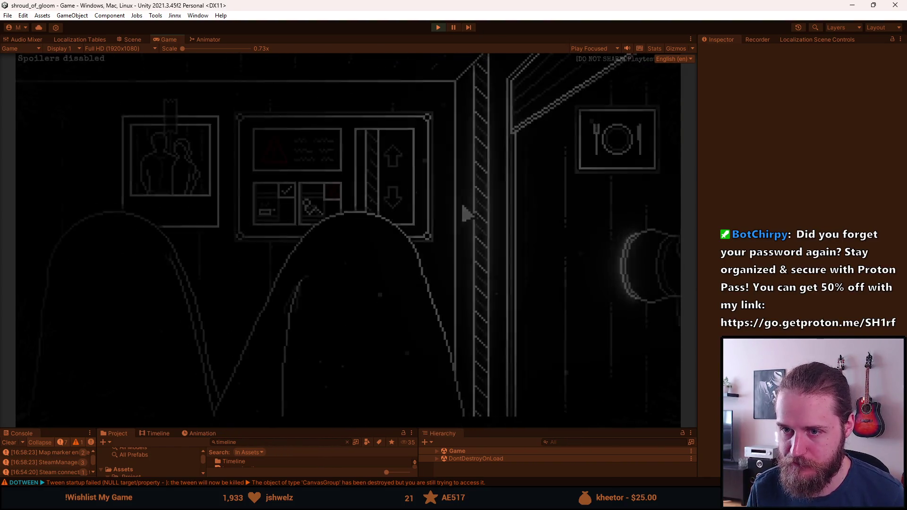
click(483, 279)
click(556, 242)
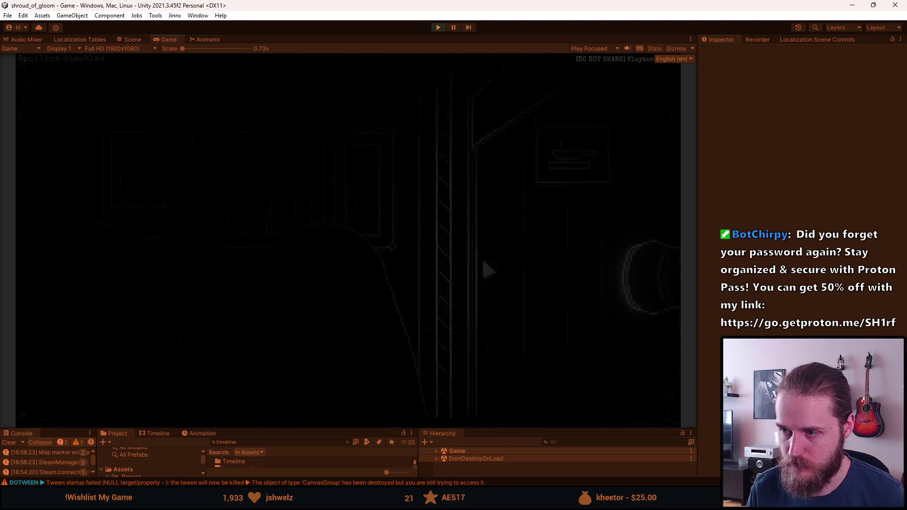
key(alt+Tab)
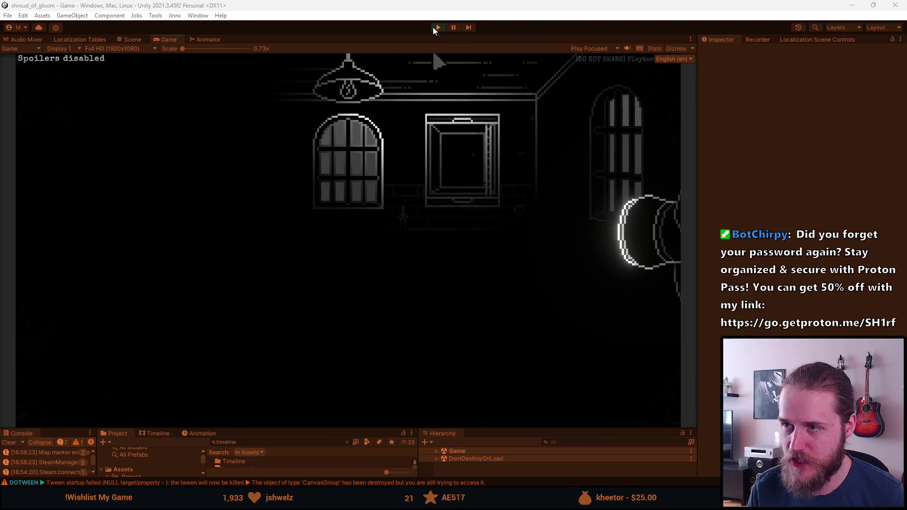
click(437, 27)
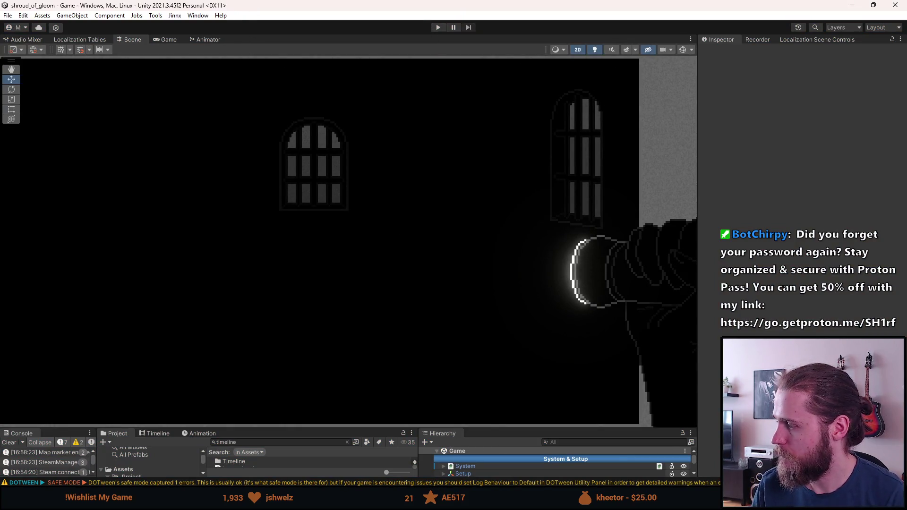
- Turn off Scene view 2D lighting, nudge the view, clear the Console and enlarge the bottom panels
key(alt+Tab)
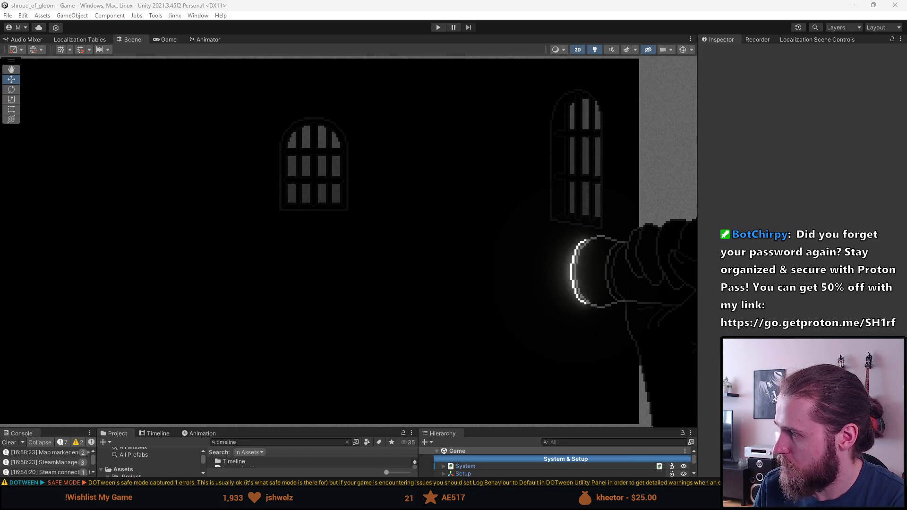
click(594, 49)
scroll(458, 306, down, 2)
scroll(458, 306, down, 1)
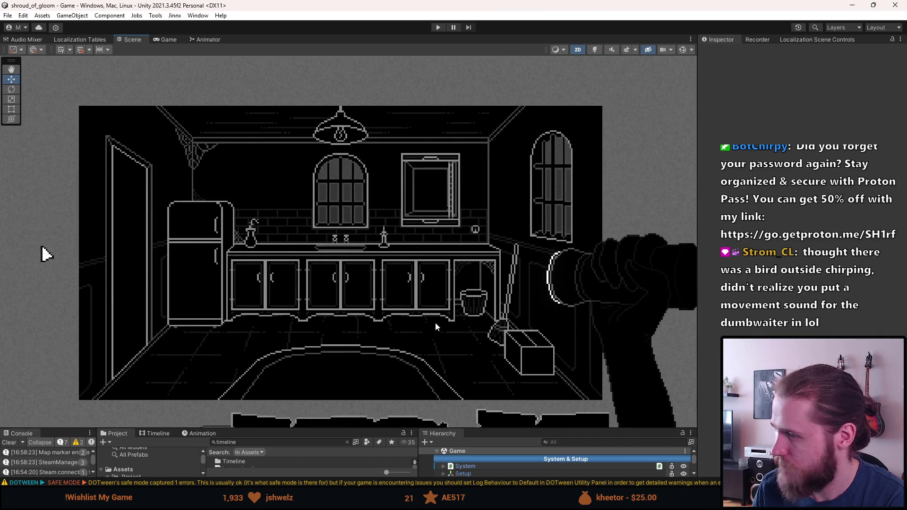
key(q)
drag(348, 336, 358, 339)
key(w)
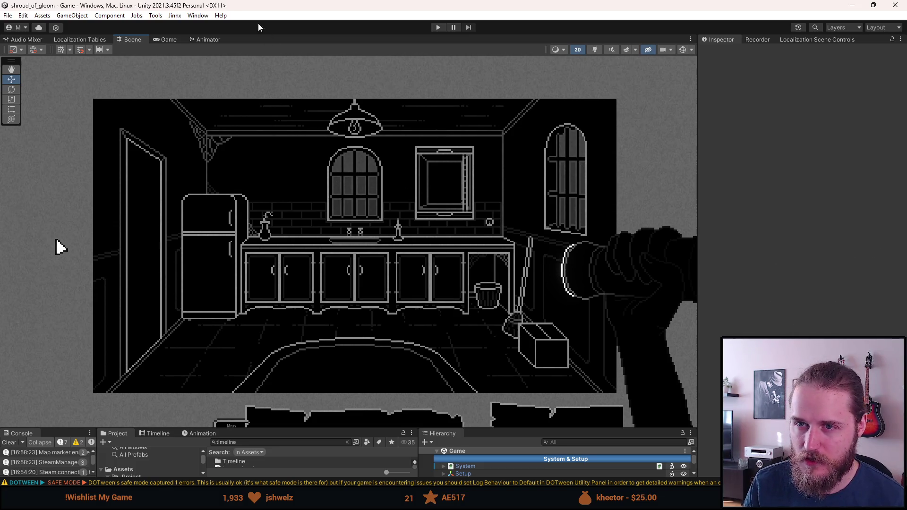
click(9, 443)
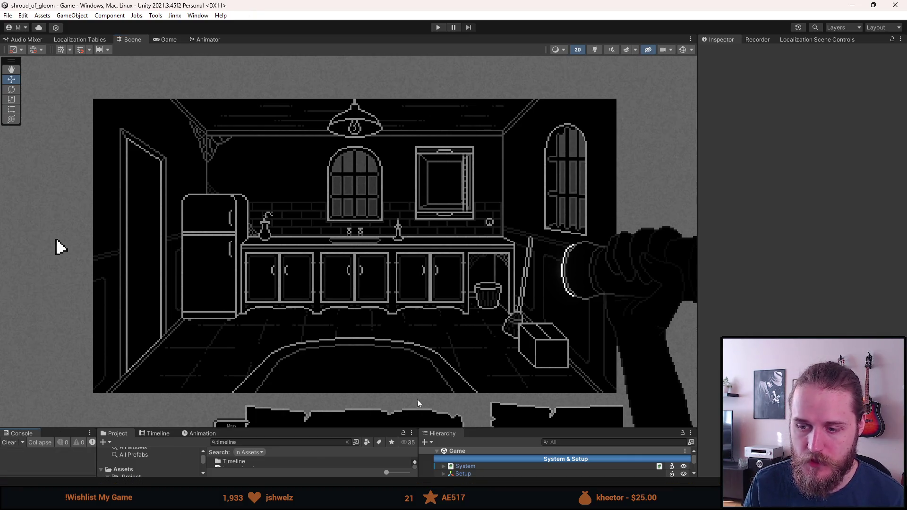
mouse_move(371, 427)
mouse_down()
mouse_move(363, 309)
mouse_move(359, 332)
mouse_up()
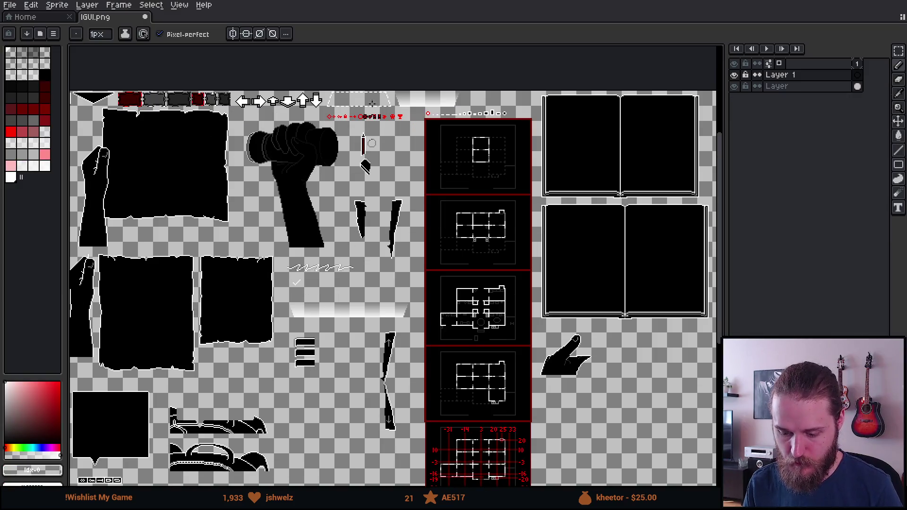
- Bring the small vertical bar sprite into view and select it with the rectangular marquee
scroll(242, 130, up, 2)
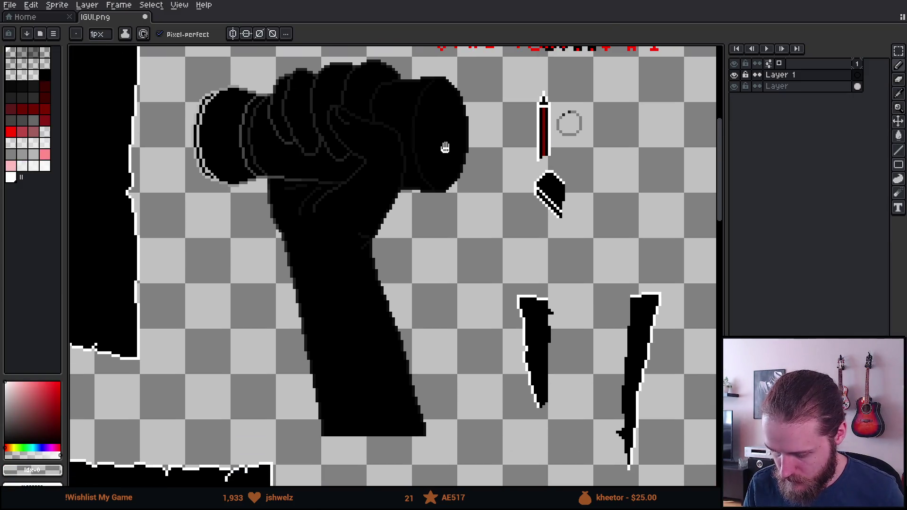
scroll(447, 149, down, 1)
mouse_move(447, 149)
mouse_down()
mouse_move(464, 186)
mouse_move(512, 182)
mouse_move(324, 198)
mouse_move(272, 243)
mouse_move(142, 237)
mouse_move(547, 161)
mouse_up()
mouse_move(295, 201)
mouse_down()
mouse_move(538, 230)
mouse_move(568, 267)
mouse_up()
scroll(253, 168, up, 3)
drag(253, 168, 365, 219)
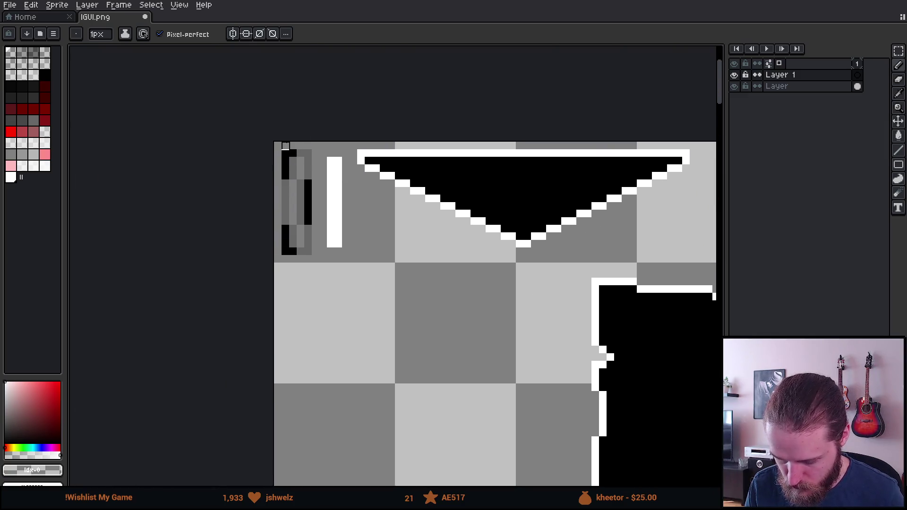
scroll(286, 146, up, 1)
key(m)
drag(285, 146, 349, 333)
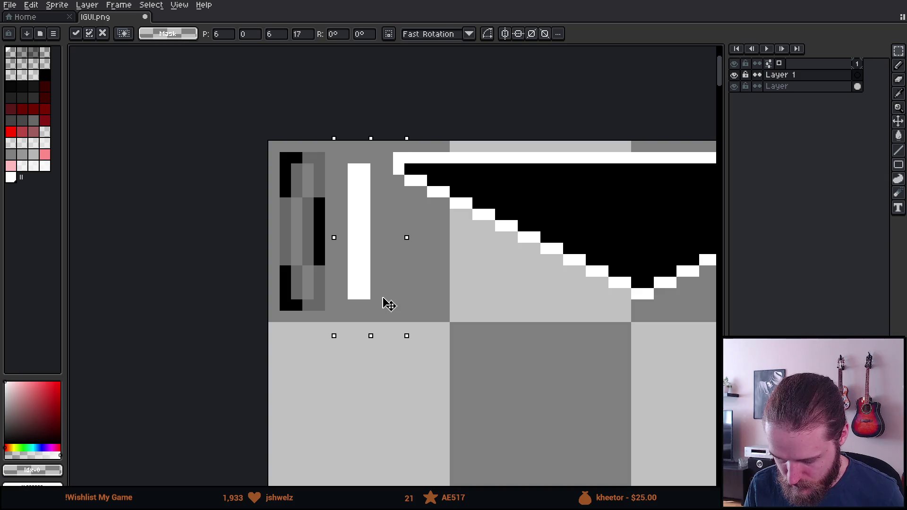
- On the lower layer, move the selected bar to the right and confirm its placement
click(790, 87)
drag(317, 260, 373, 260)
key(Return)
scroll(387, 278, down, 1)
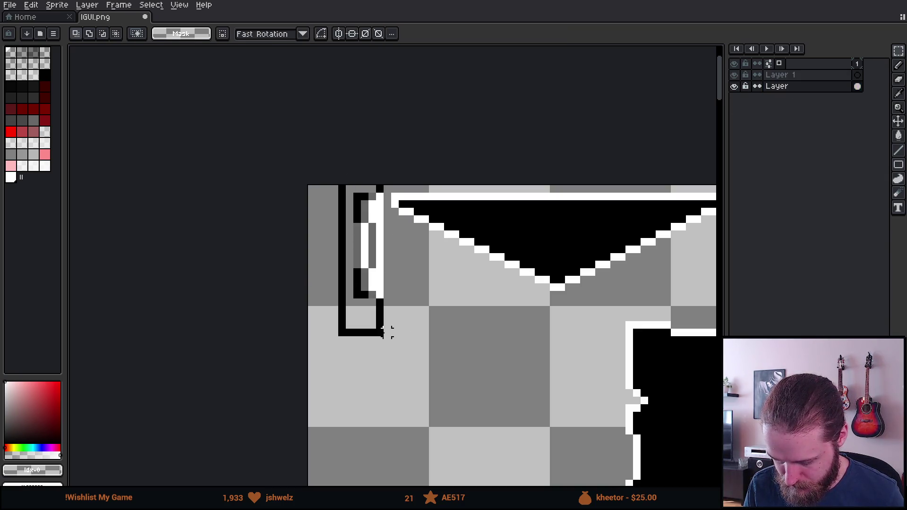
scroll(389, 330, down, 1)
mouse_move(389, 328)
mouse_down()
mouse_move(607, 422)
mouse_move(711, 432)
mouse_move(510, 367)
mouse_move(519, 351)
mouse_up()
key(Return)
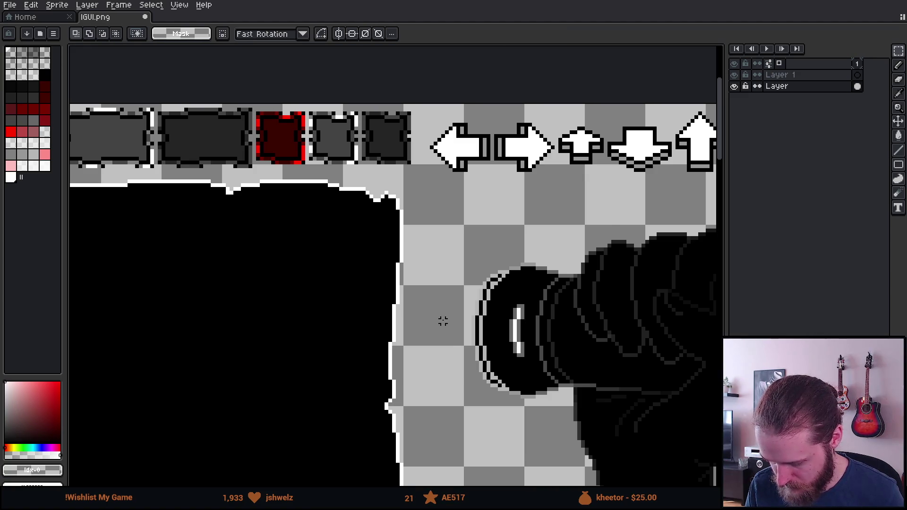
- View the whole sprite sheet and make Layer 1 the active layer
scroll(443, 321, down, 2)
scroll(443, 321, up, 3)
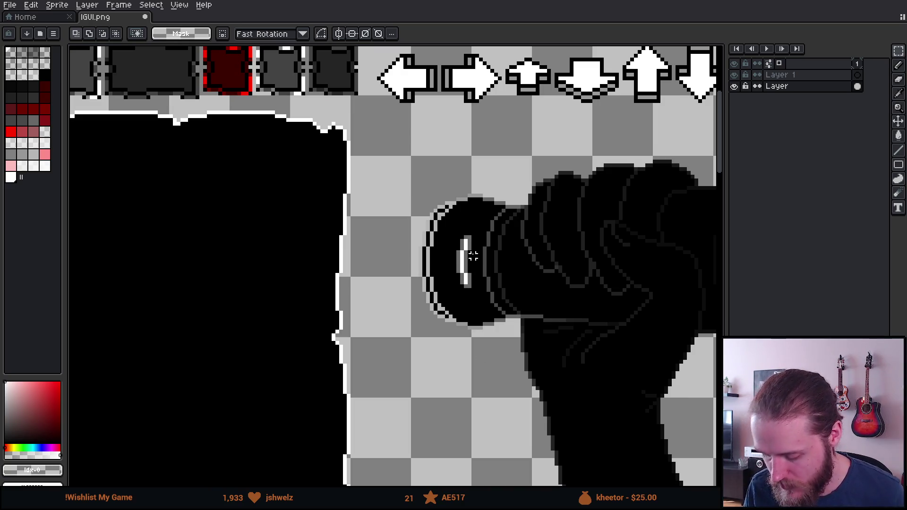
scroll(435, 240, down, 2)
drag(292, 186, 466, 251)
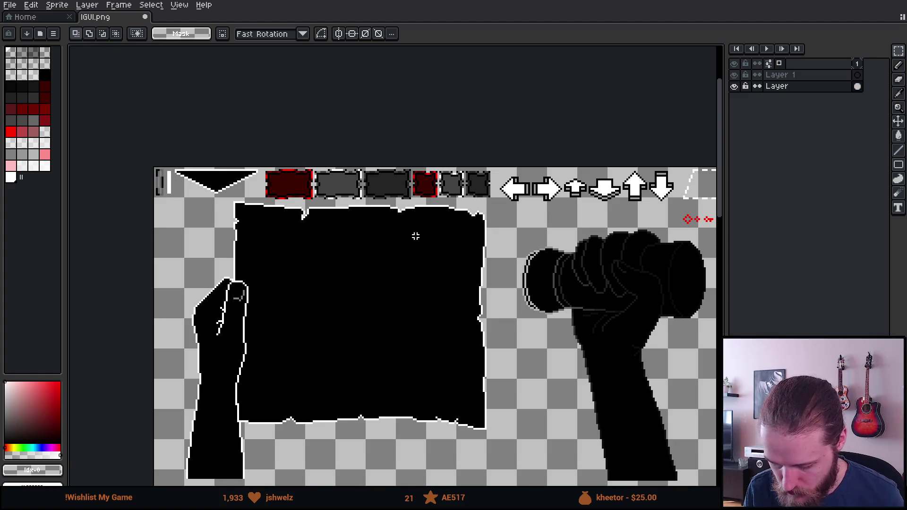
scroll(653, 308, up, 1)
scroll(654, 308, up, 1)
click(813, 75)
scroll(299, 209, up, 2)
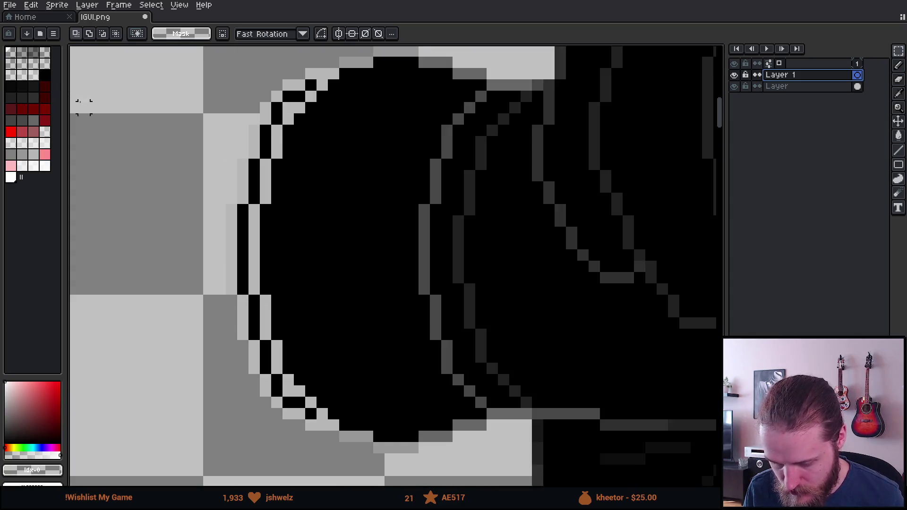
- Load the shroud palette preset and pick its dark grey swatch
click(39, 34)
text(sh)
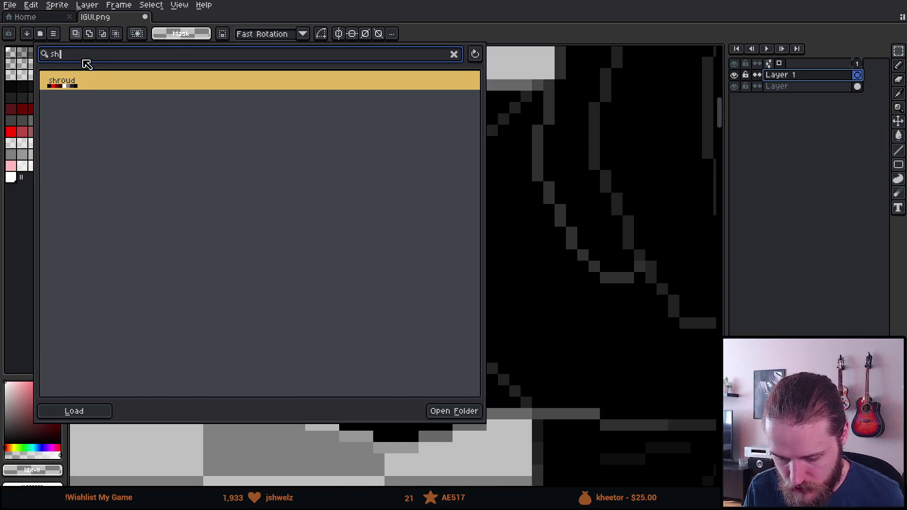
double_click(67, 84)
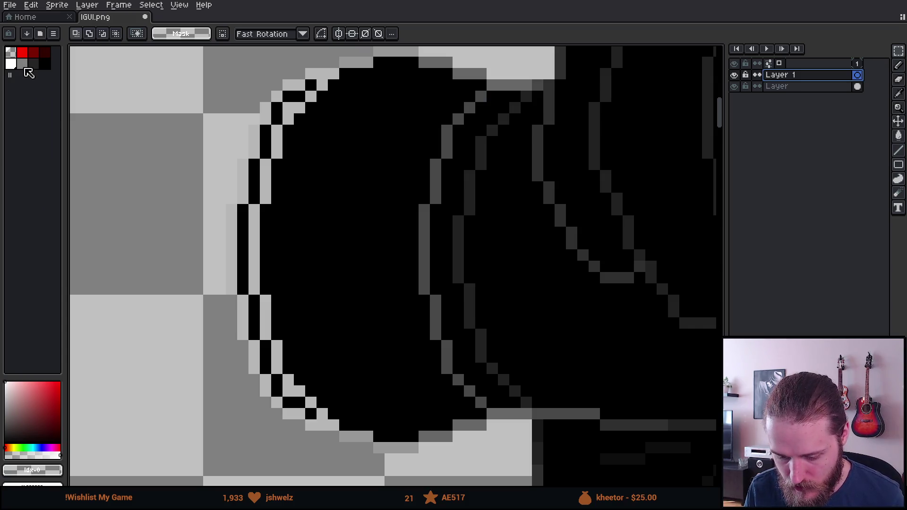
click(33, 65)
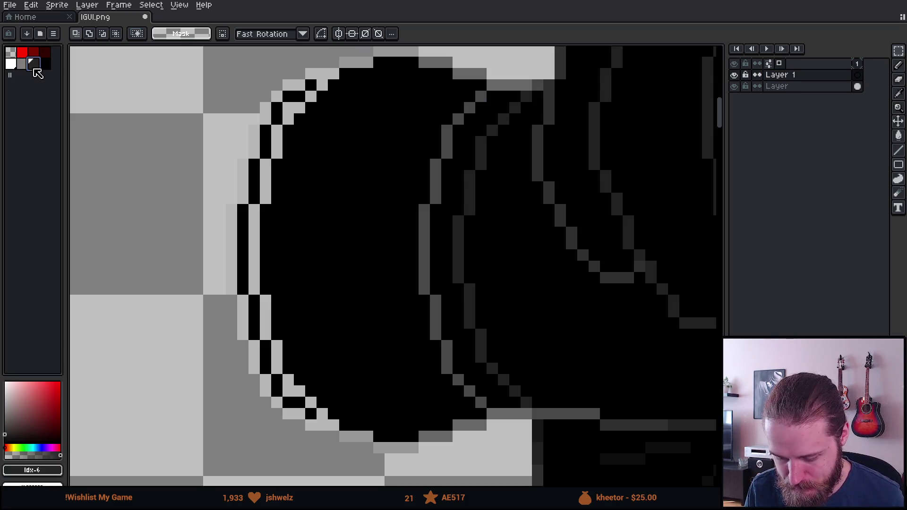
- With the pencil, draw a small square outline on the flashlight end and add a top row of pixels
key(b)
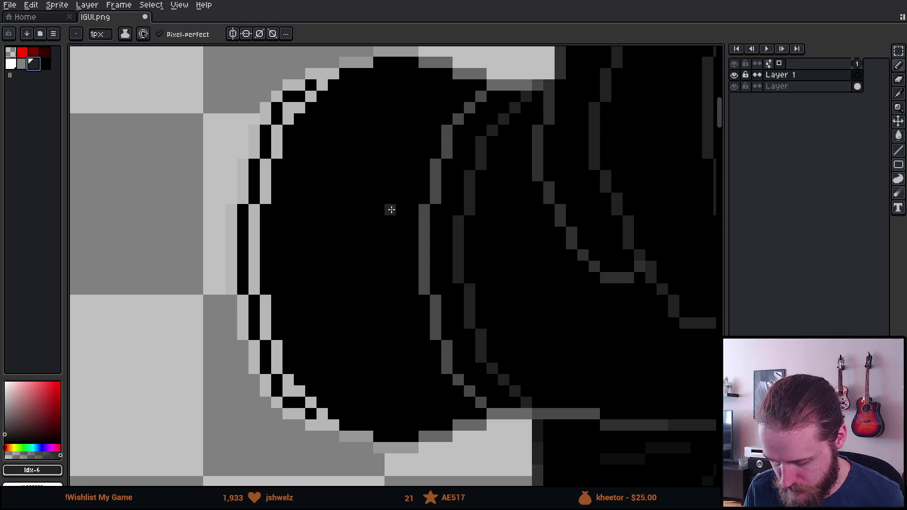
mouse_move(391, 209)
mouse_down()
mouse_move(386, 286)
mouse_move(313, 287)
mouse_move(311, 210)
mouse_move(391, 210)
mouse_up()
scroll(407, 231, down, 5)
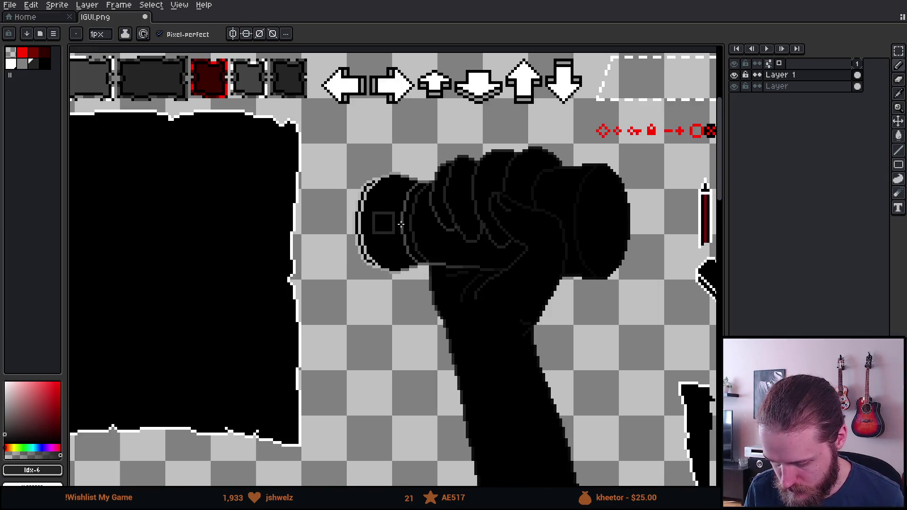
scroll(408, 232, down, 2)
scroll(403, 198, up, 8)
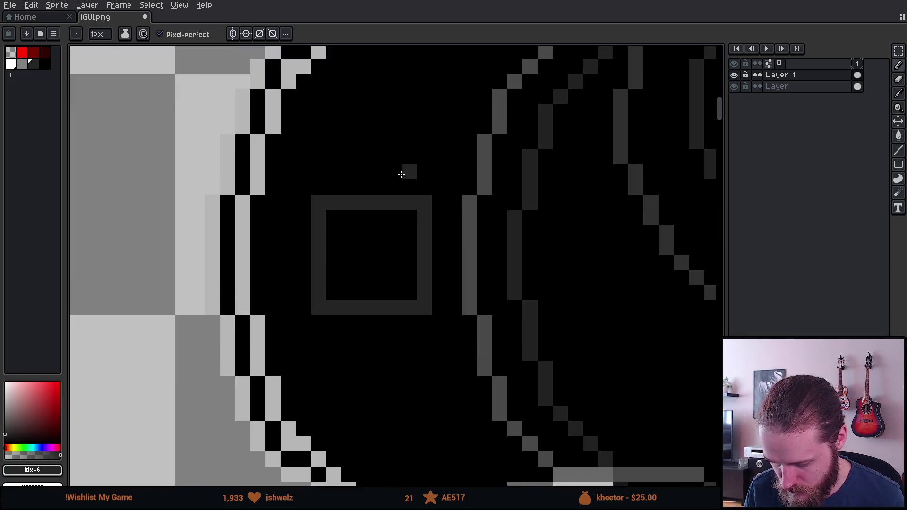
scroll(401, 175, down, 1)
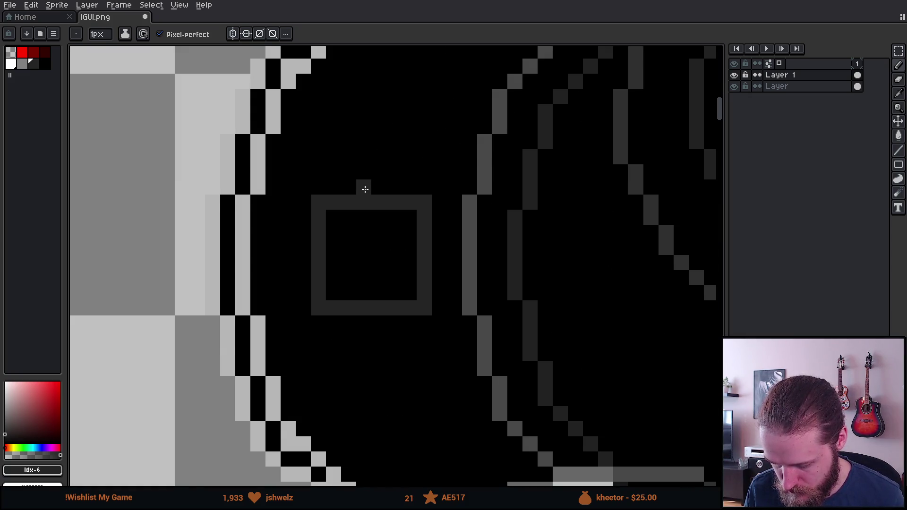
mouse_move(365, 189)
mouse_down()
mouse_move(316, 188)
mouse_move(314, 320)
mouse_move(357, 325)
mouse_move(318, 307)
mouse_move(318, 200)
mouse_move(364, 203)
mouse_up()
key(e)
scroll(379, 232, down, 5)
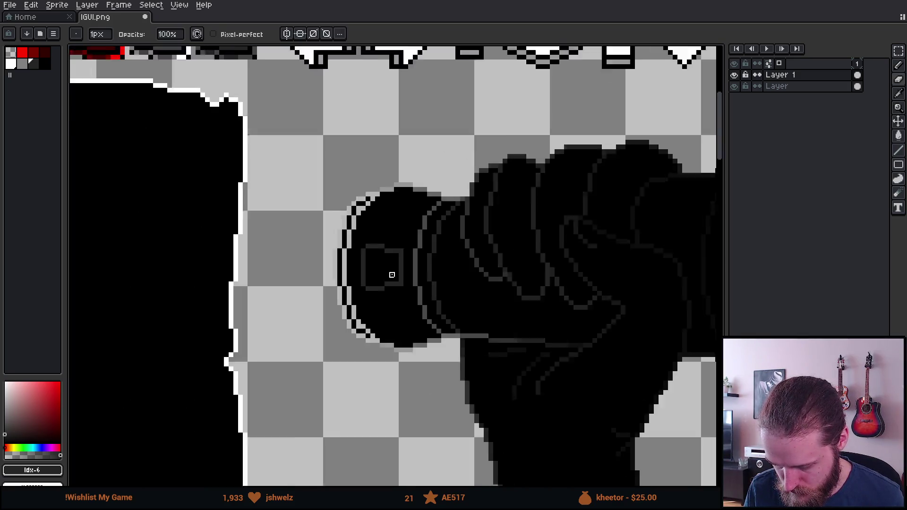
scroll(441, 289, up, 2)
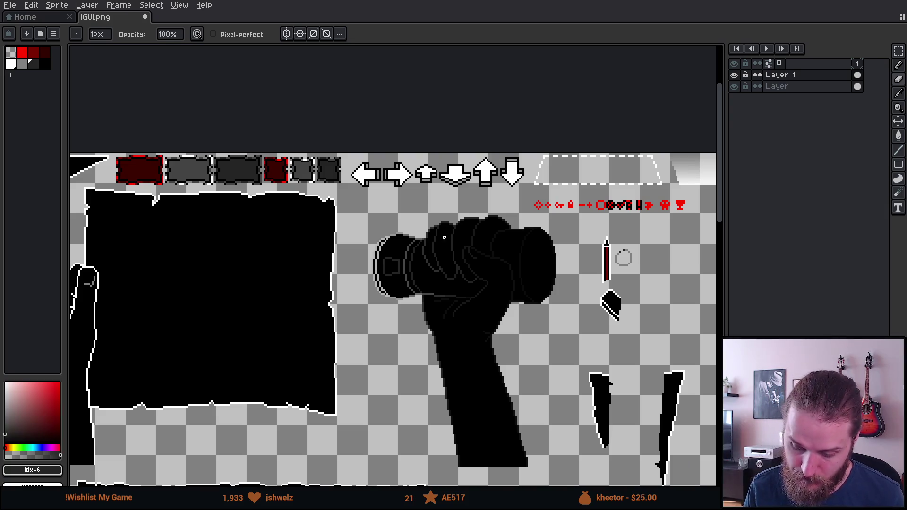
- With the pencil, add a dark grey pixel and horizontal dividing lines, then choose white
scroll(393, 267, up, 5)
key(b)
click(334, 271)
mouse_move(334, 275)
mouse_down()
mouse_move(425, 273)
mouse_move(334, 286)
mouse_move(435, 293)
mouse_up()
scroll(439, 293, down, 3)
scroll(457, 296, up, 3)
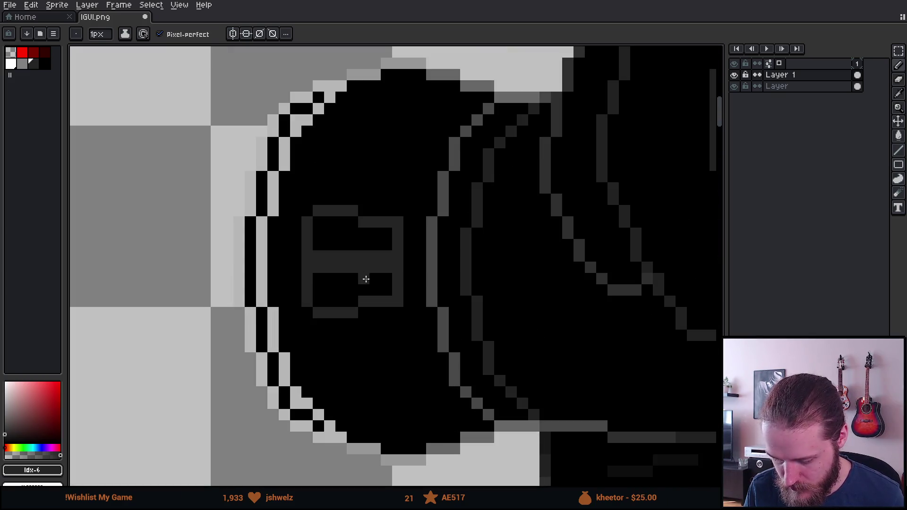
click(22, 66)
click(10, 64)
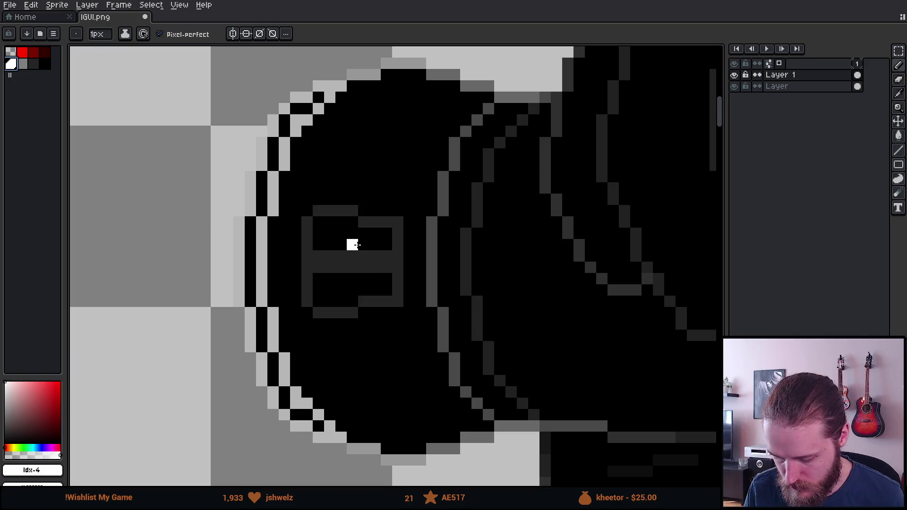
- Bucket-fill the shape's upper interior white, then undo and fill the lower part and an adjoining pixel red
key(g)
click(233, 33)
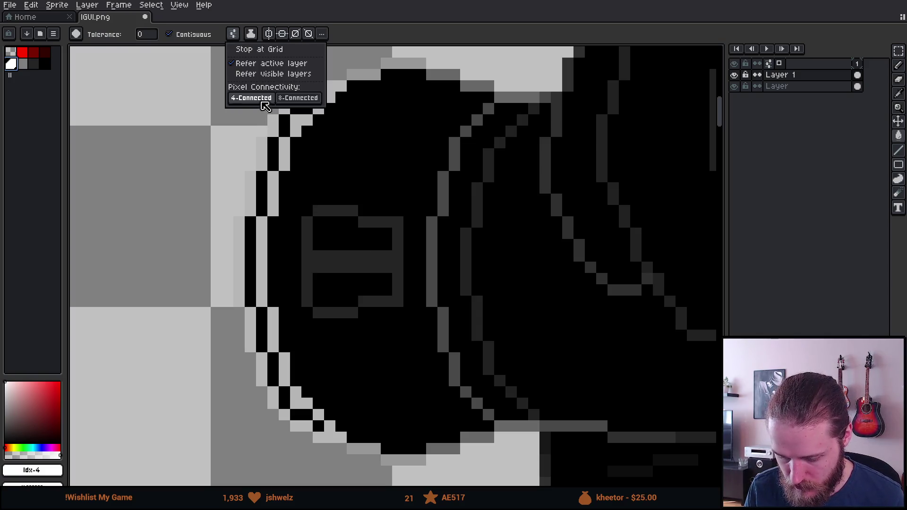
click(366, 252)
scroll(366, 252, down, 3)
scroll(349, 237, up, 2)
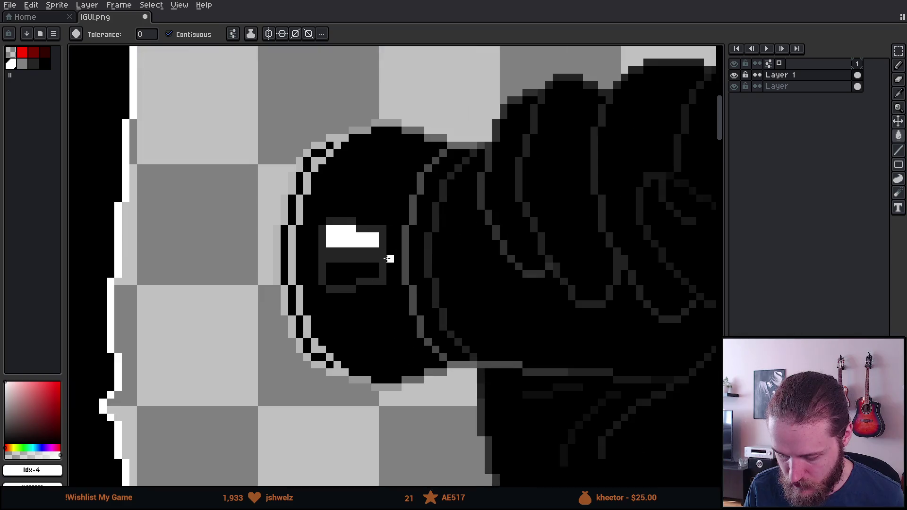
click(23, 52)
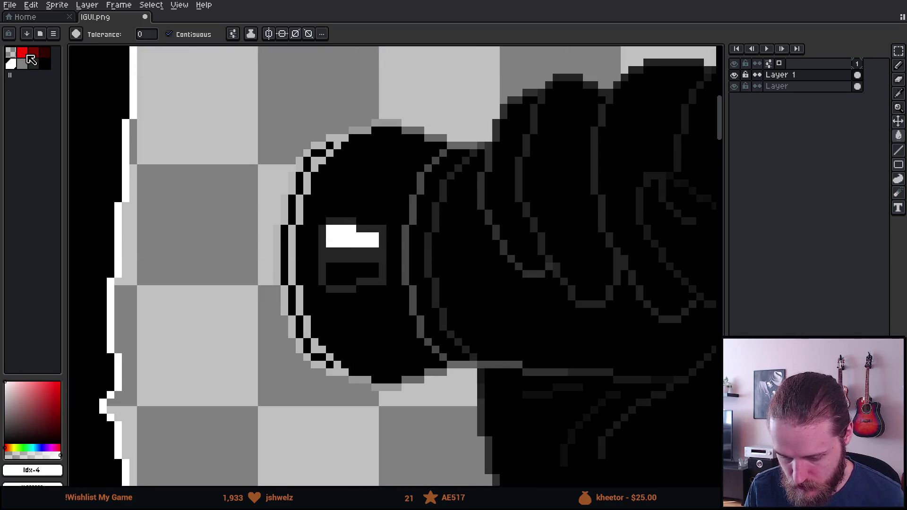
key(ctrl+z)
click(352, 274)
scroll(421, 297, down, 3)
scroll(425, 298, up, 4)
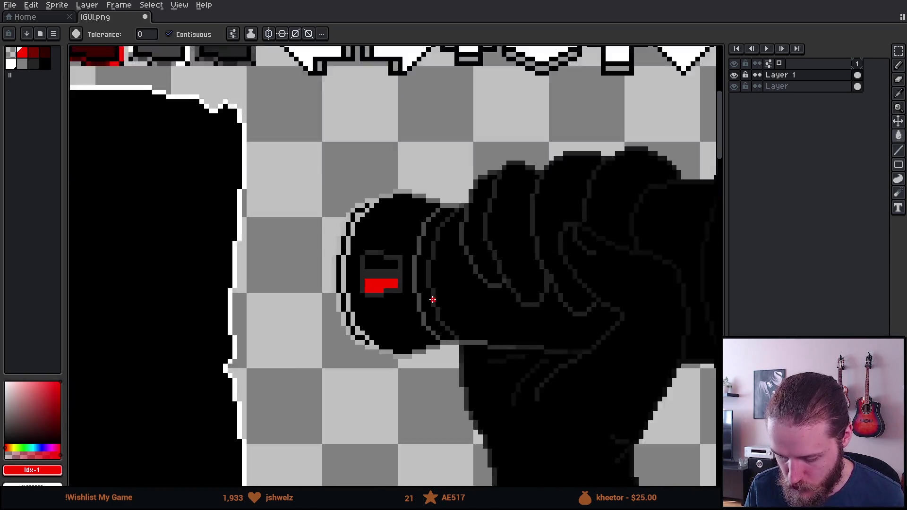
click(333, 190)
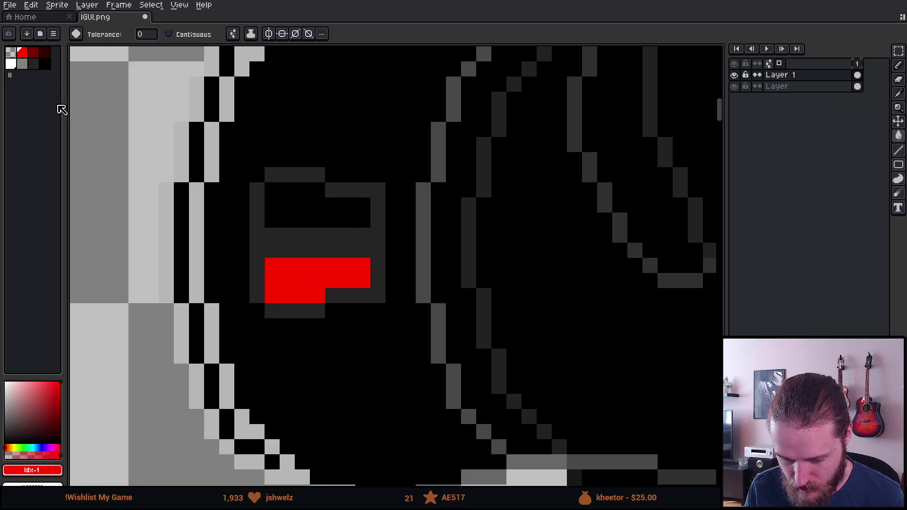
- Black out the indicator's left side with an 8px brush, then redraw its left border dark grey at 1px
key(b)
key(plus)
key(plus)
key(plus)
mouse_move(275, 176)
mouse_down()
mouse_move(263, 180)
mouse_move(268, 317)
mouse_up()
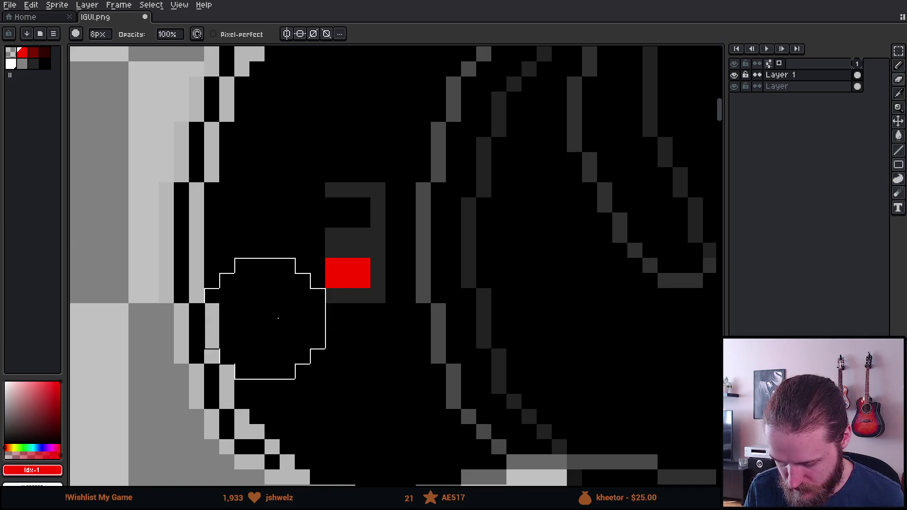
alt+click(332, 297)
key(b)
alt+click(343, 296)
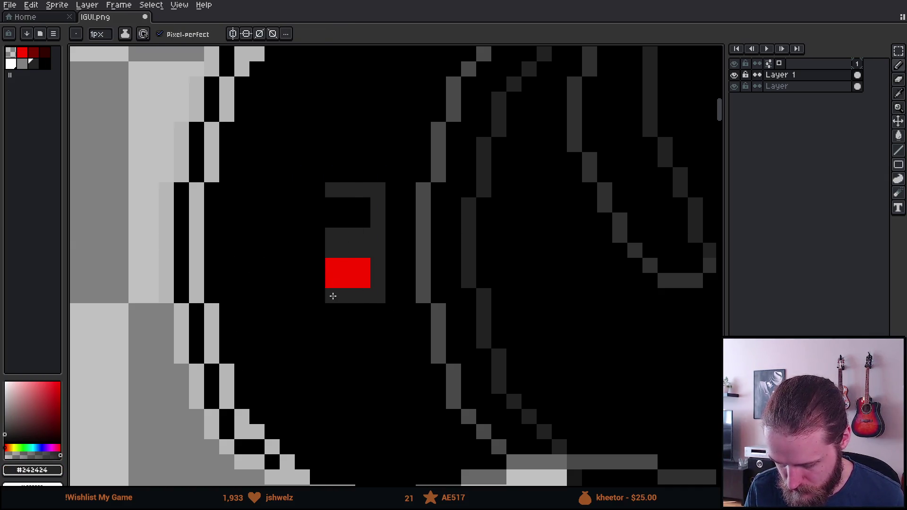
drag(333, 295, 334, 194)
- Add dark grey pixels to extend and shape the top of the rectangle
scroll(356, 238, down, 5)
scroll(402, 264, down, 2)
scroll(402, 264, up, 6)
click(253, 160)
scroll(263, 161, down, 3)
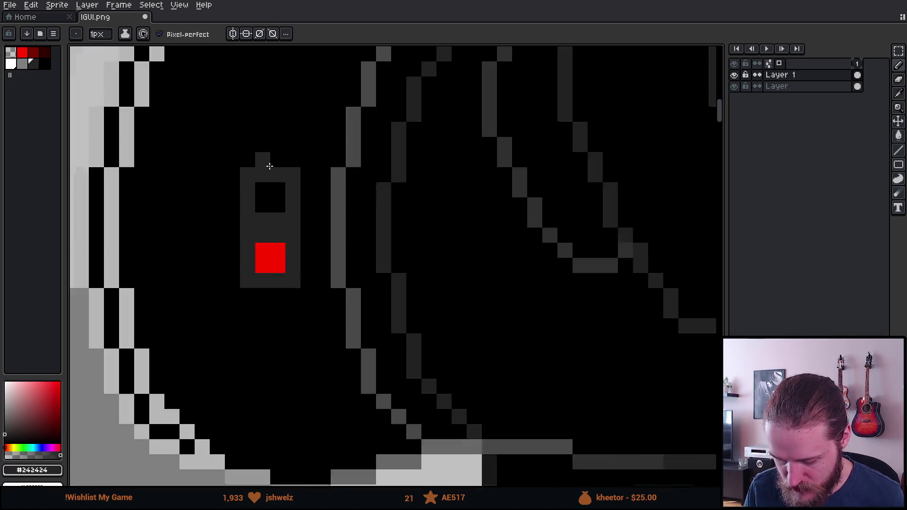
scroll(263, 160, up, 2)
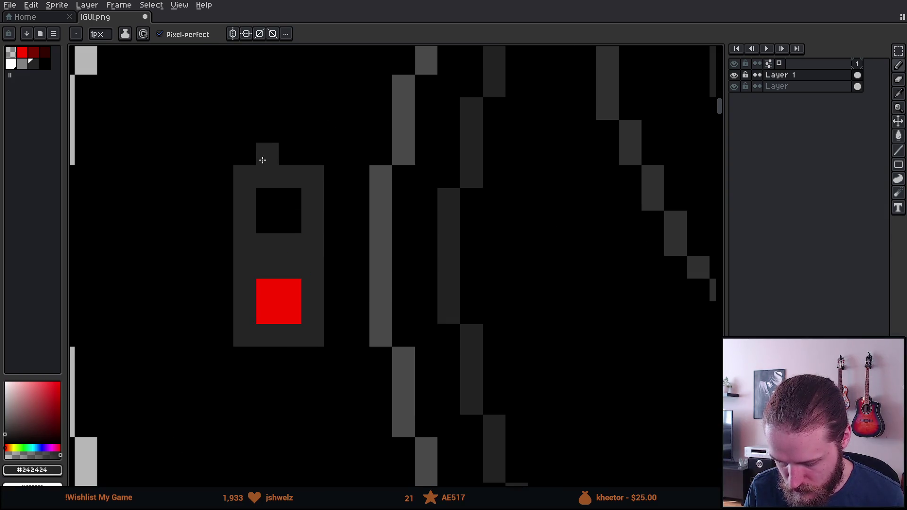
click(280, 134)
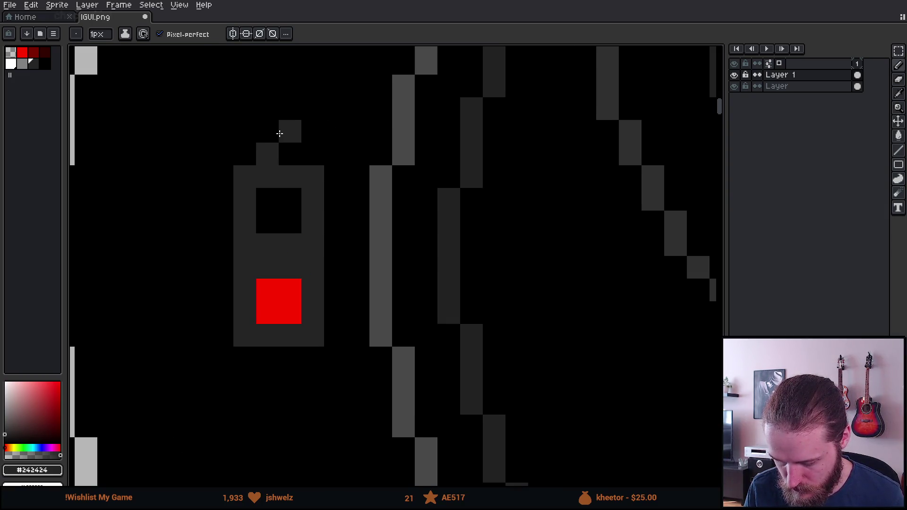
click(286, 110)
click(312, 131)
click(312, 154)
scroll(326, 156, down, 4)
scroll(310, 161, up, 5)
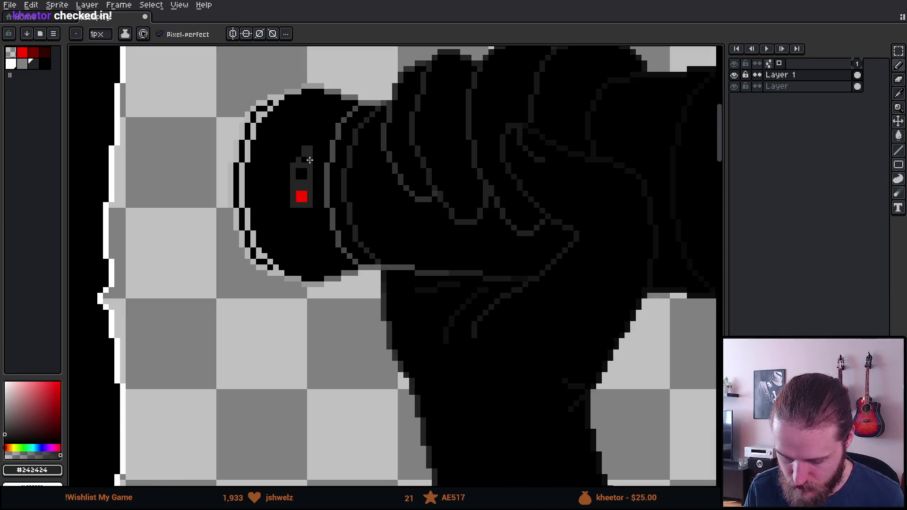
- Erase the shape's middle dividing row and pixels from its top row
key(e)
drag(286, 179, 264, 183)
drag(265, 115, 355, 115)
scroll(355, 161, down, 3)
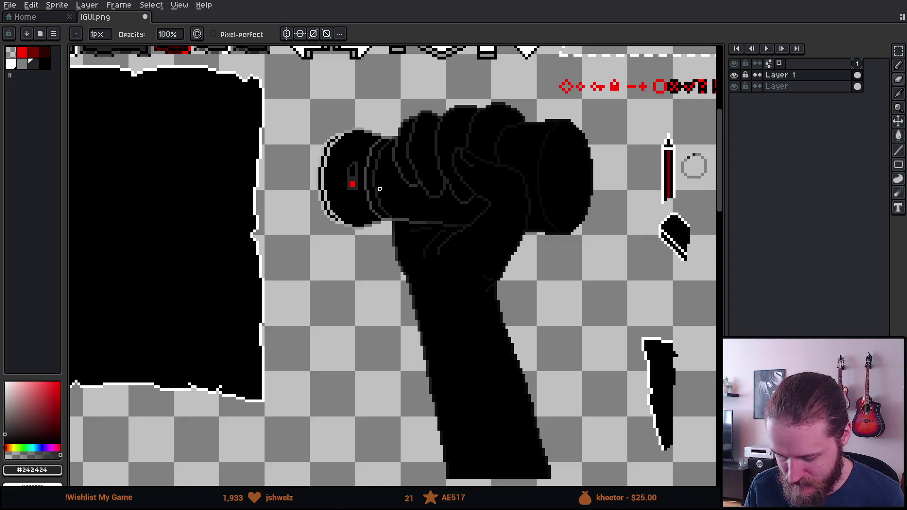
scroll(361, 183, up, 4)
- Paint a dark block below the shape, then clear the pixels just below the red square
key(b)
click(309, 208)
click(322, 209)
click(337, 208)
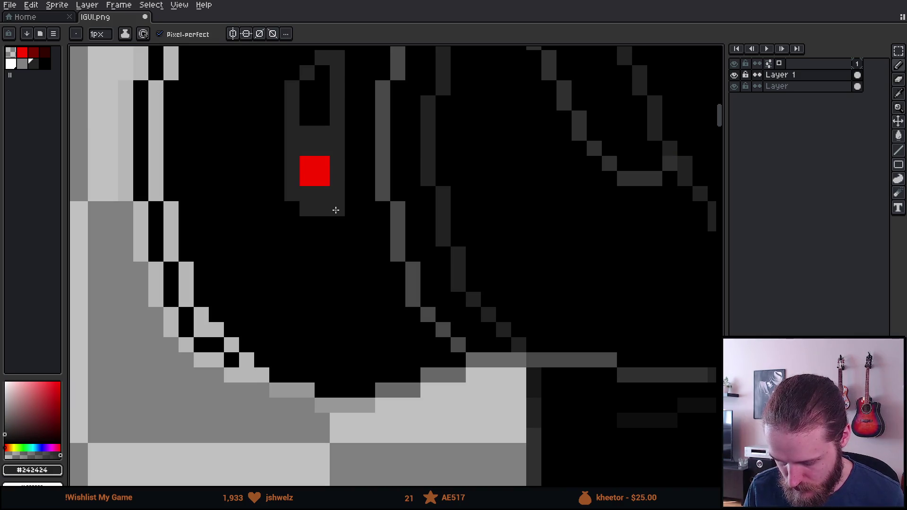
click(322, 223)
click(337, 224)
key(e)
click(322, 209)
drag(323, 208, 307, 194)
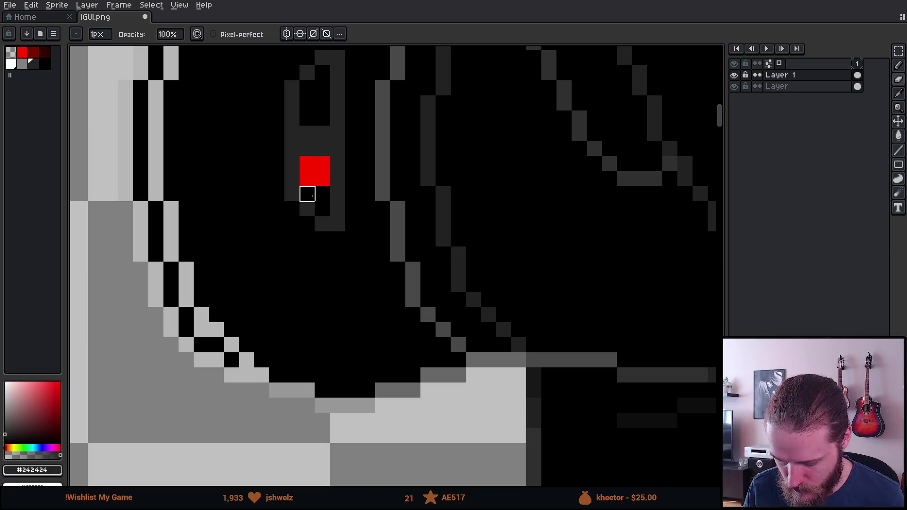
scroll(342, 200, down, 5)
scroll(372, 150, down, 2)
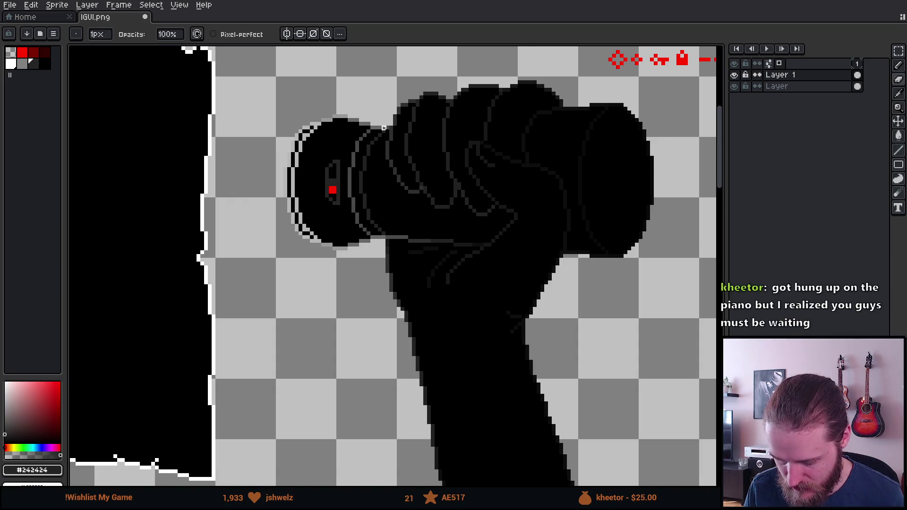
scroll(363, 151, up, 6)
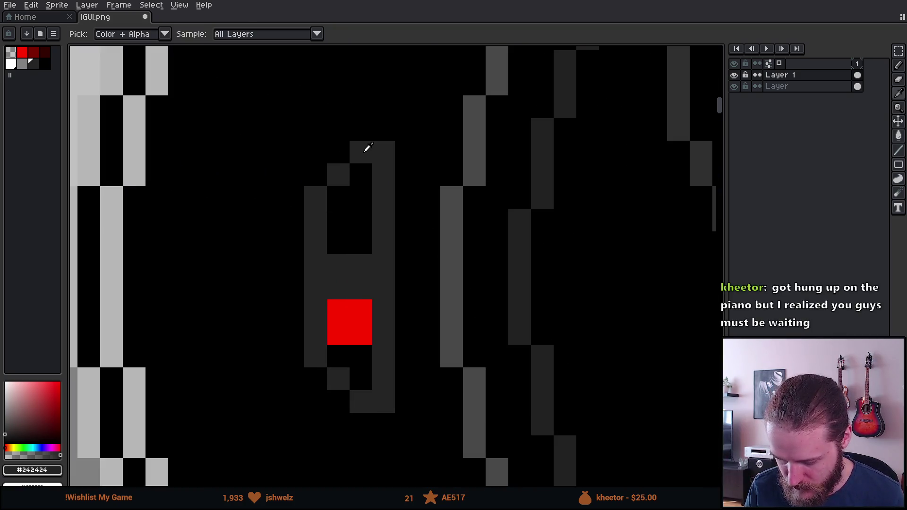
- Add a dark pixel below the red square and erase a stray dark pixel beside the shape
key(b)
click(343, 193)
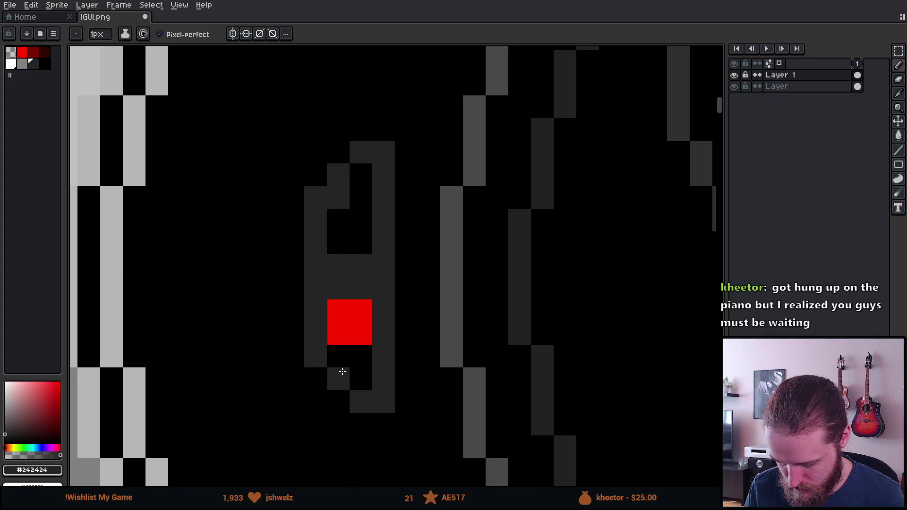
key(e)
click(315, 197)
scroll(430, 277, down, 5)
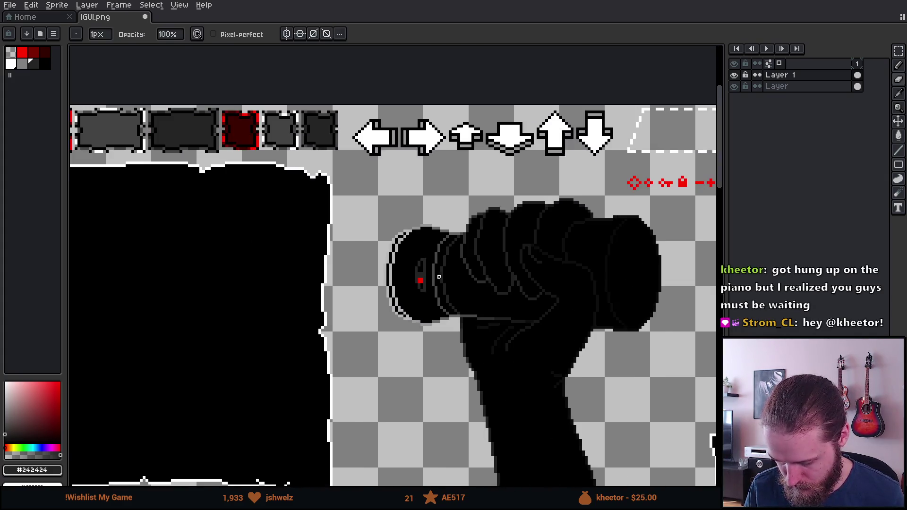
scroll(434, 277, down, 3)
scroll(428, 284, up, 6)
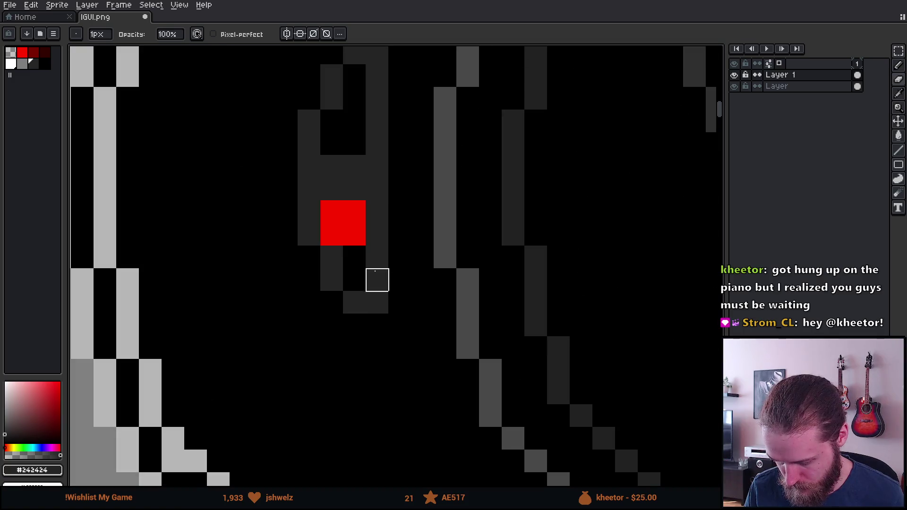
- Extend the red mark two pixels downward and paint a white L shape above it
key(b)
alt+click(331, 234)
drag(354, 257, 355, 280)
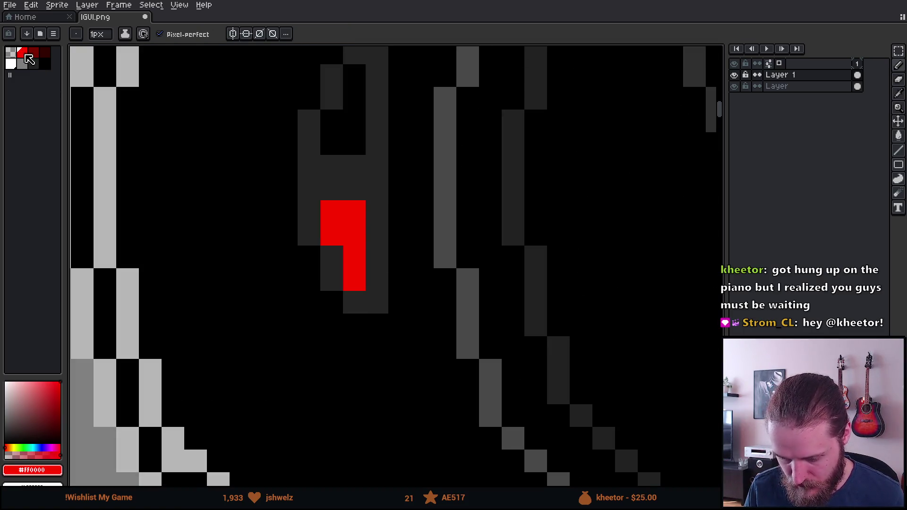
click(10, 64)
drag(331, 141, 350, 78)
scroll(356, 94, down, 3)
scroll(394, 266, up, 2)
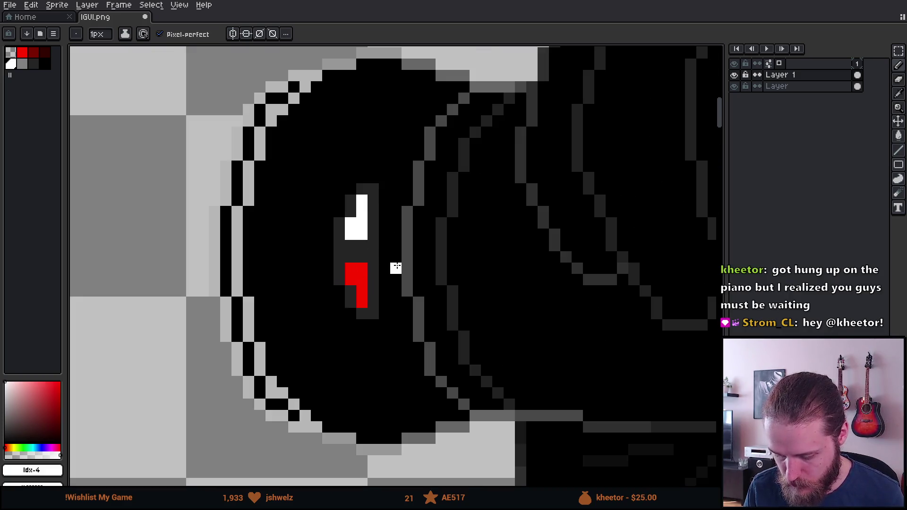
- Flood-fill the white L-shaped pixels with the grey palette colour
click(24, 64)
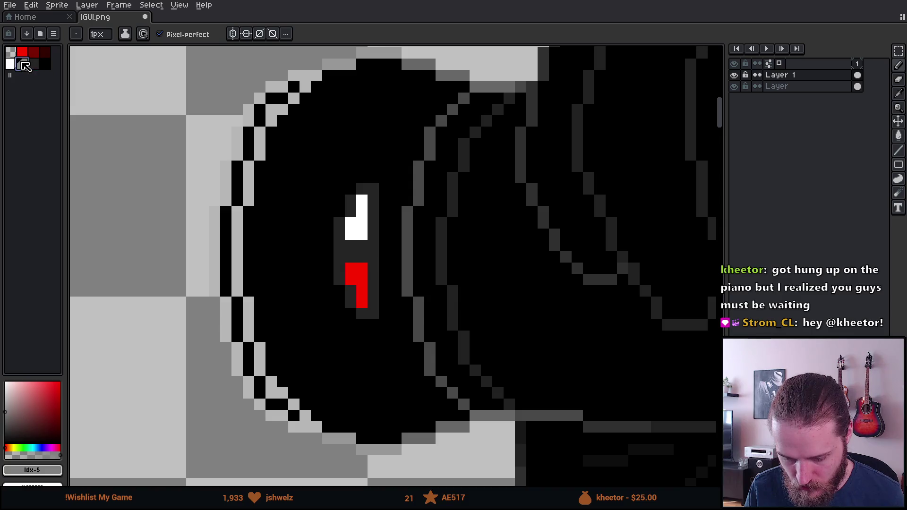
scroll(328, 239, up, 3)
key(g)
click(400, 223)
scroll(400, 222, down, 4)
scroll(401, 222, up, 3)
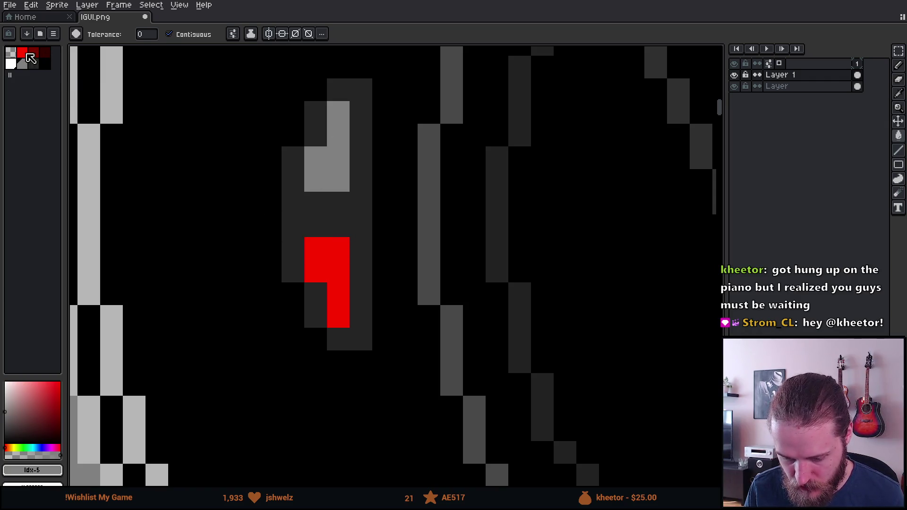
- Recolour the red area dark red and fill the grey block above it, plus one pixel, white
click(36, 54)
click(341, 284)
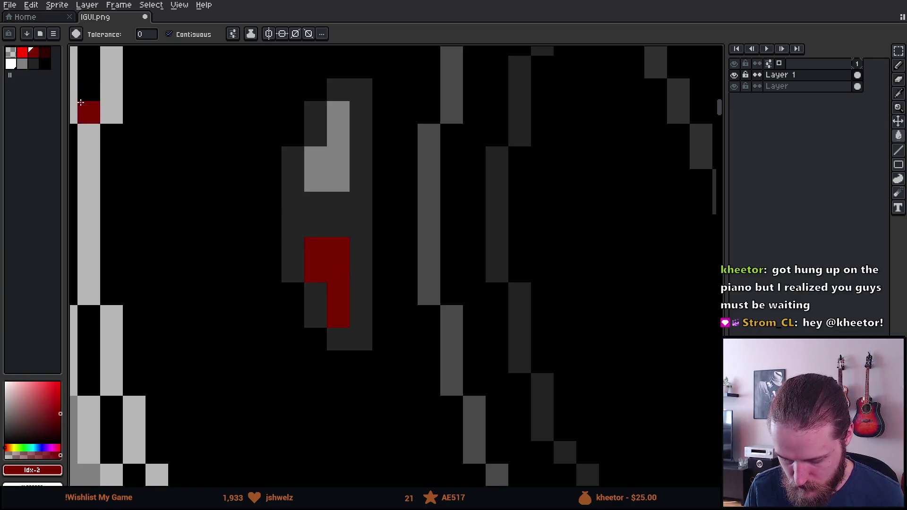
click(14, 65)
click(330, 160)
scroll(332, 162, down, 8)
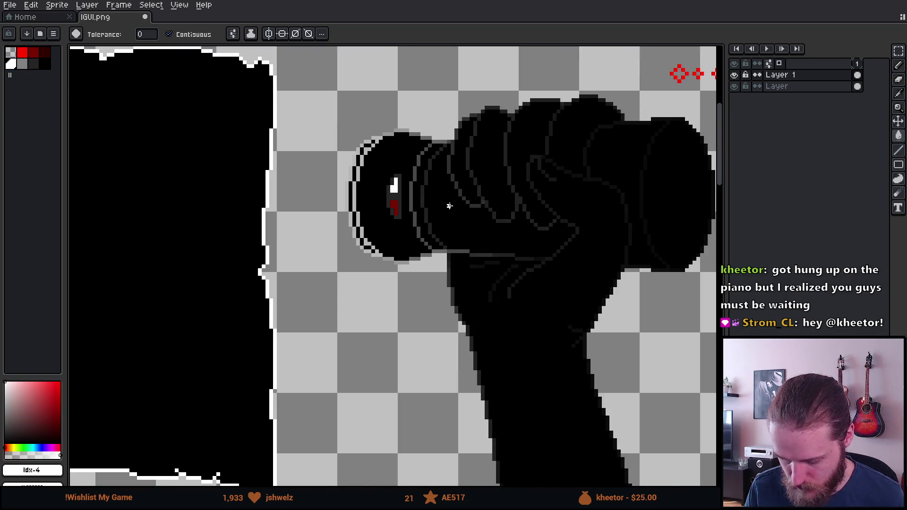
scroll(489, 206, up, 2)
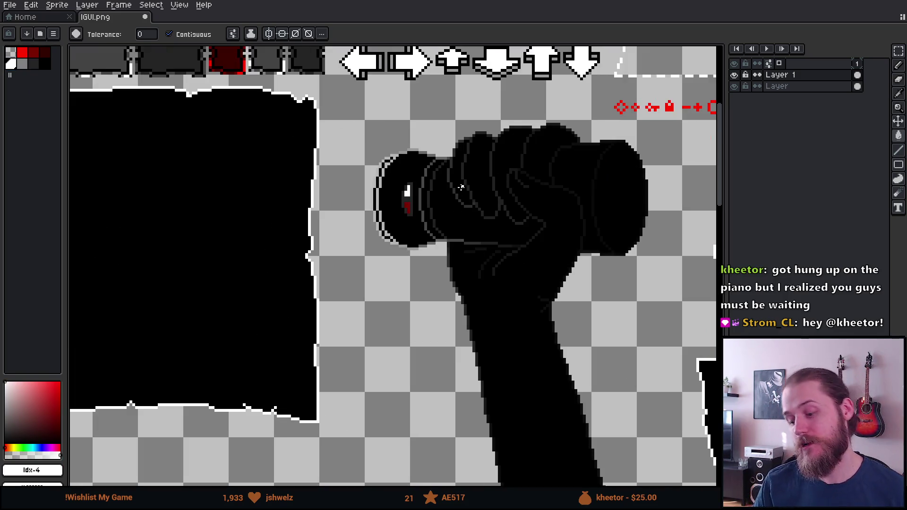
scroll(426, 214, up, 1)
scroll(426, 213, up, 3)
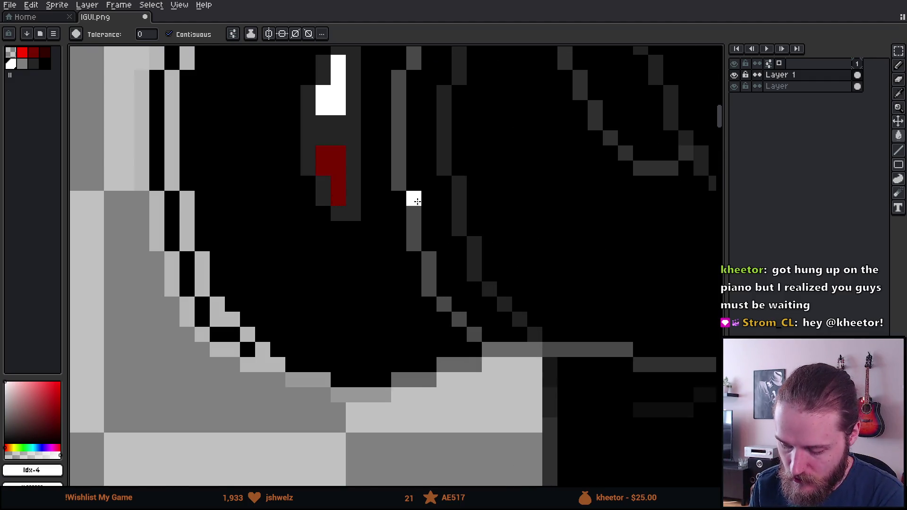
scroll(426, 212, down, 2)
scroll(325, 226, up, 3)
scroll(321, 213, up, 3)
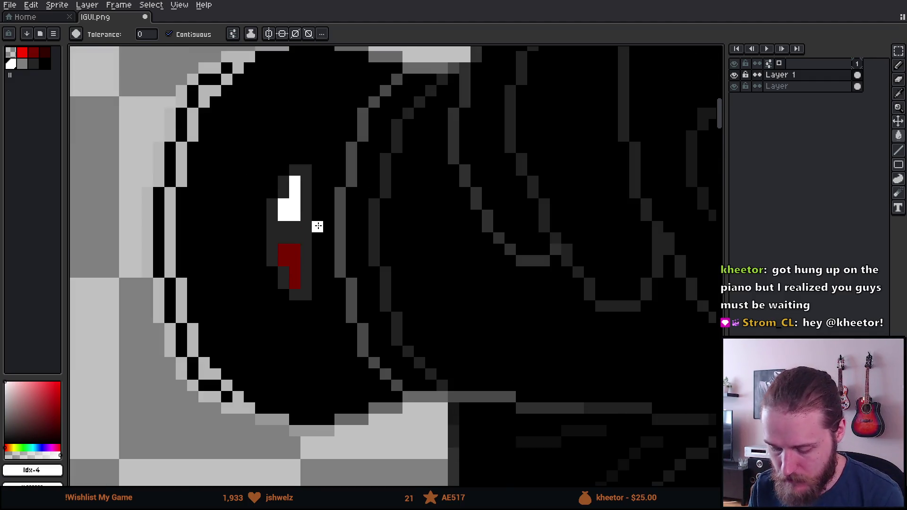
click(293, 203)
scroll(289, 197, up, 1)
scroll(289, 197, down, 4)
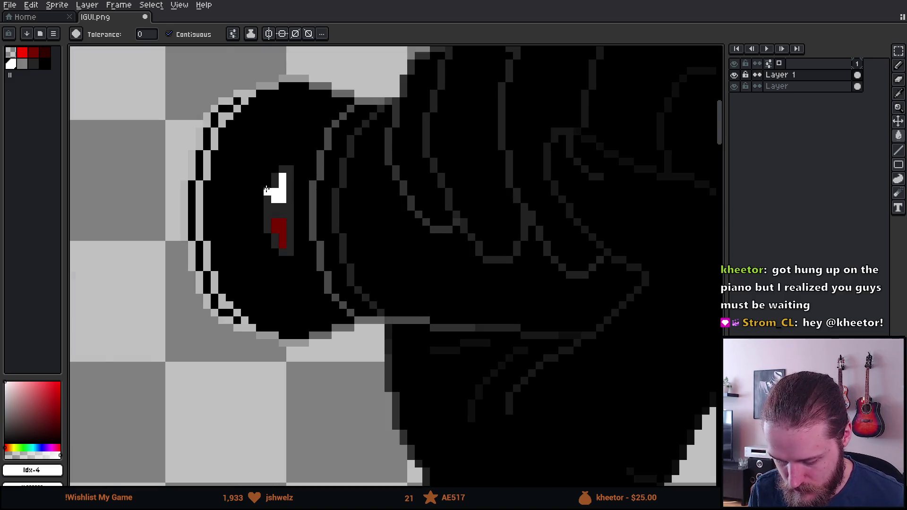
scroll(267, 190, up, 2)
- Paint over the white and red mark in black, then return the brush to 1px
key(b)
drag(282, 179, 287, 265)
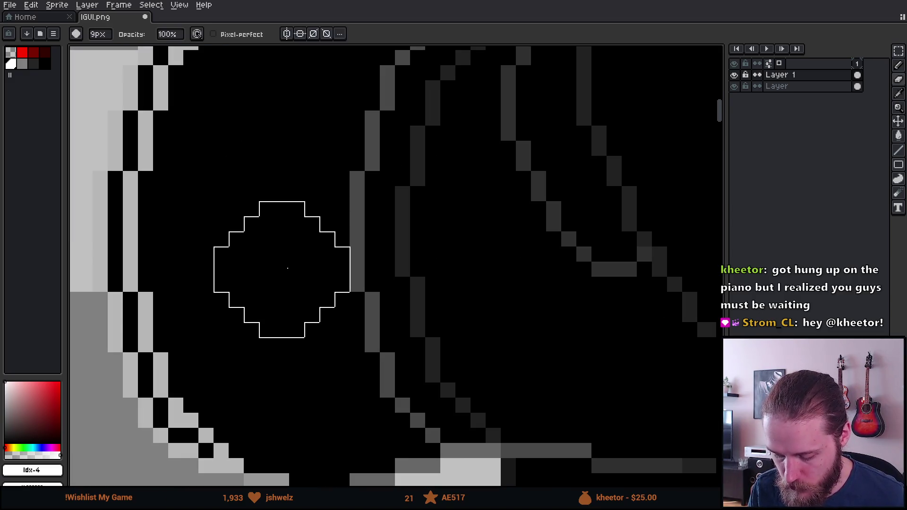
key(b)
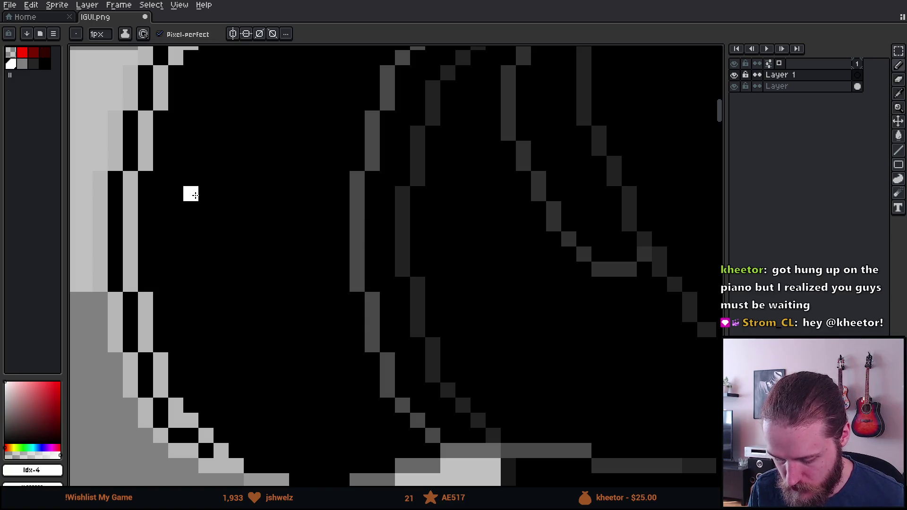
scroll(205, 207, down, 3)
scroll(227, 170, up, 3)
- Draw a small white outline icon and select it with the rectangular marquee
mouse_move(229, 170)
mouse_down()
mouse_move(400, 186)
mouse_move(390, 169)
mouse_move(395, 216)
mouse_move(225, 214)
mouse_move(251, 128)
mouse_move(284, 123)
mouse_move(271, 128)
mouse_move(328, 152)
mouse_move(377, 138)
mouse_move(393, 159)
mouse_up()
scroll(395, 162, down, 4)
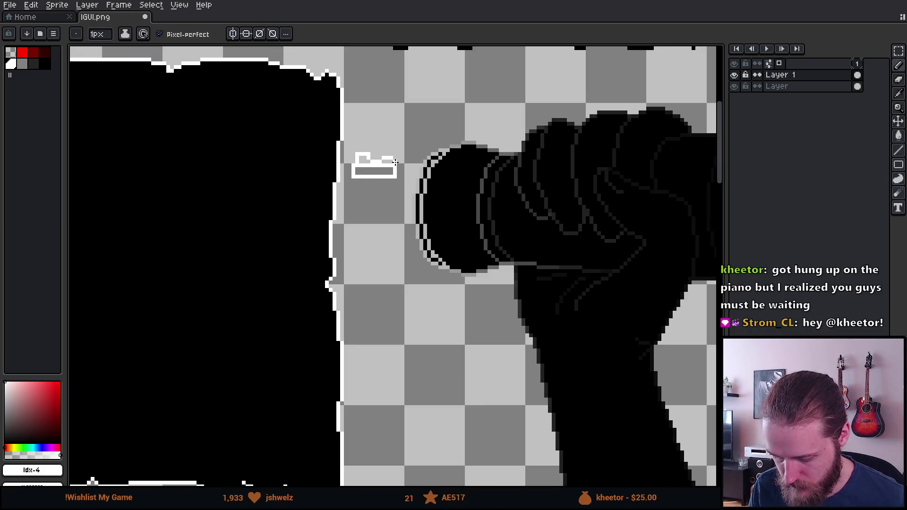
scroll(395, 162, up, 2)
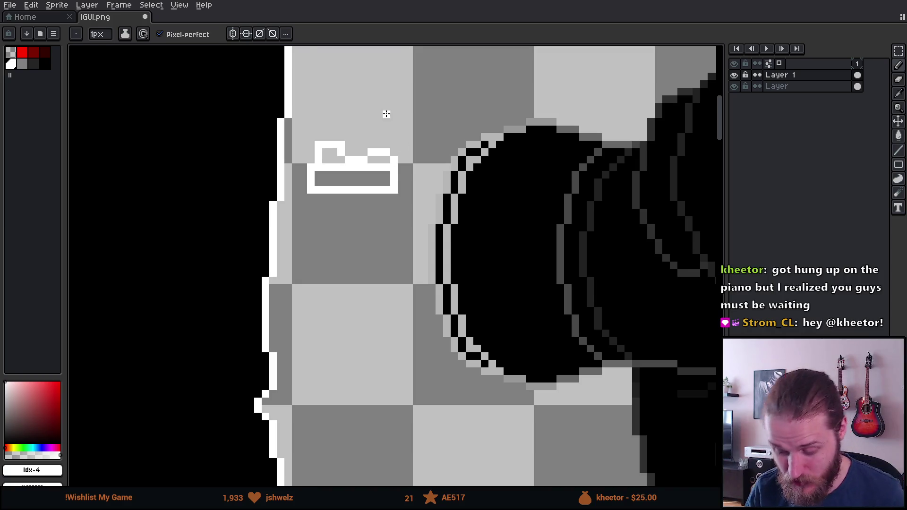
scroll(384, 132, up, 1)
key(m)
mouse_move(243, 112)
mouse_down()
mouse_move(445, 251)
mouse_move(429, 257)
mouse_up()
scroll(462, 253, down, 5)
scroll(462, 253, up, 5)
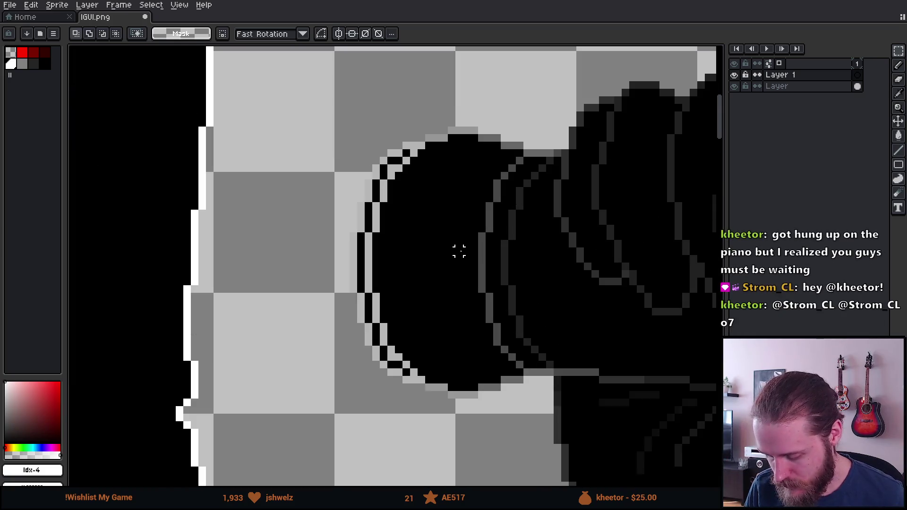
- Paint a single grey pixel on the cylinder end with the pencil
key(b)
scroll(282, 218, down, 4)
scroll(278, 216, up, 4)
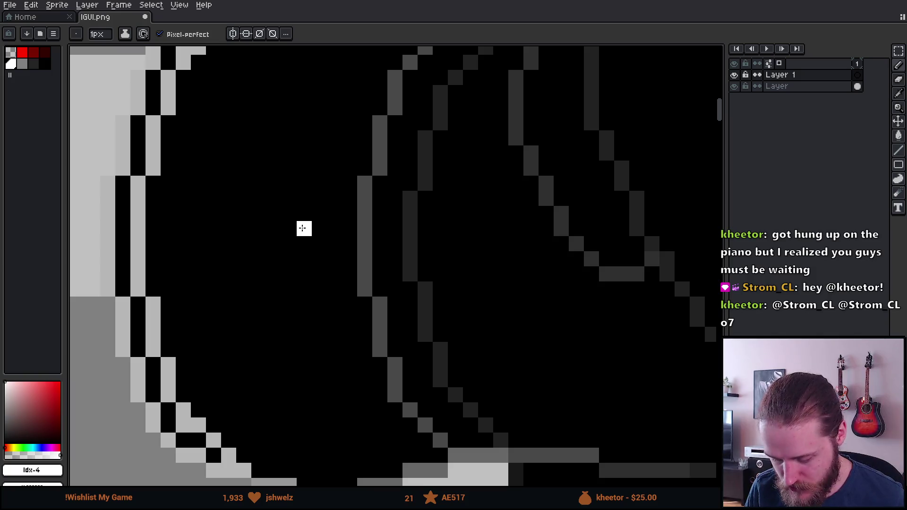
scroll(288, 165, down, 2)
scroll(265, 156, up, 4)
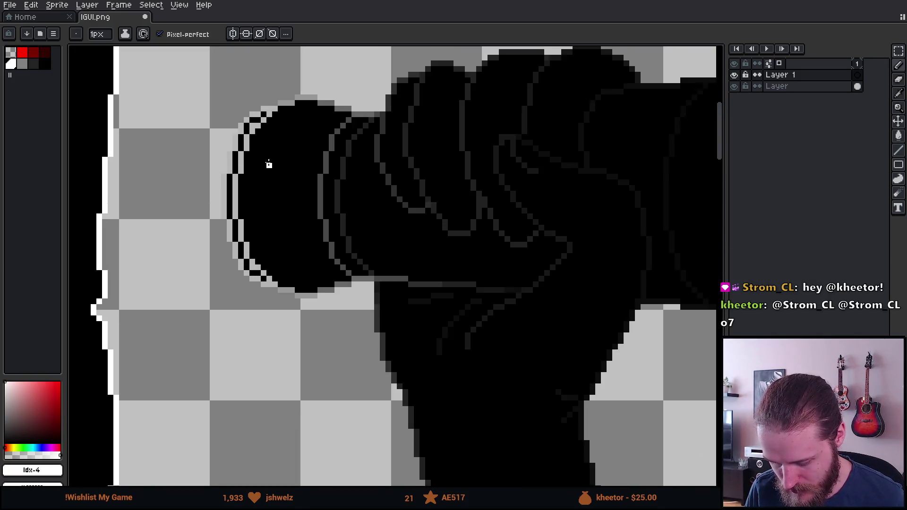
scroll(328, 162, down, 3)
scroll(323, 161, up, 3)
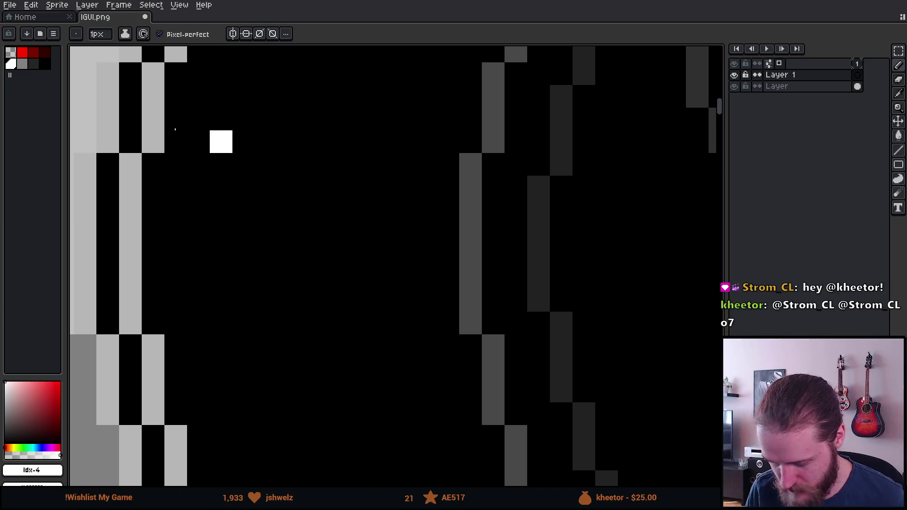
click(22, 64)
scroll(392, 161, down, 1)
scroll(392, 161, down, 4)
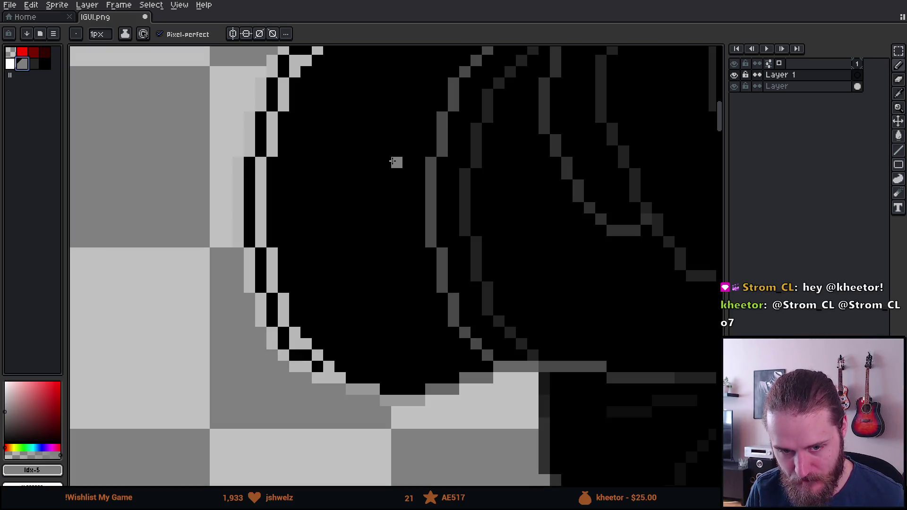
scroll(394, 162, down, 1)
scroll(393, 162, up, 1)
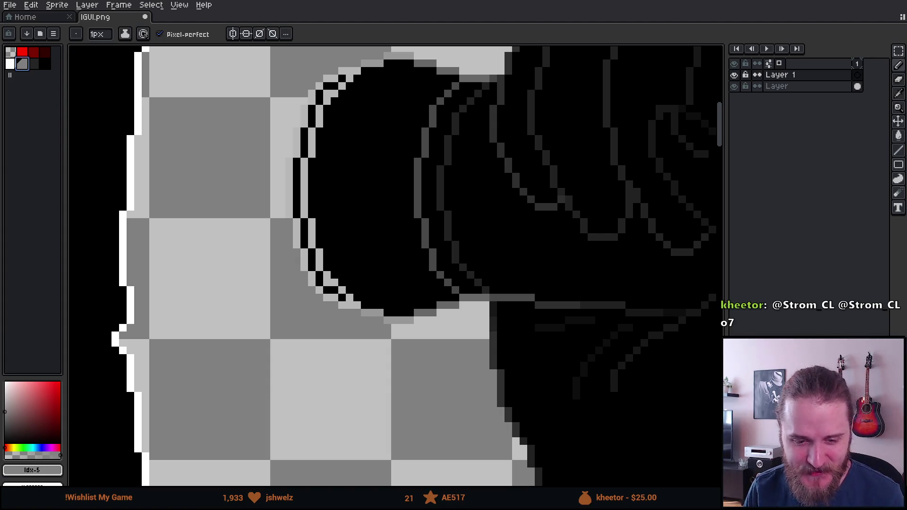
scroll(405, 273, down, 1)
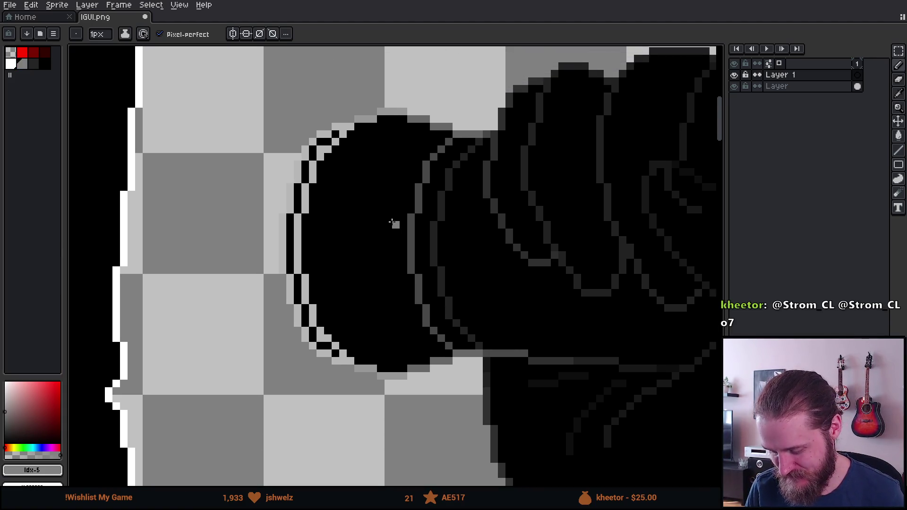
scroll(395, 223, up, 3)
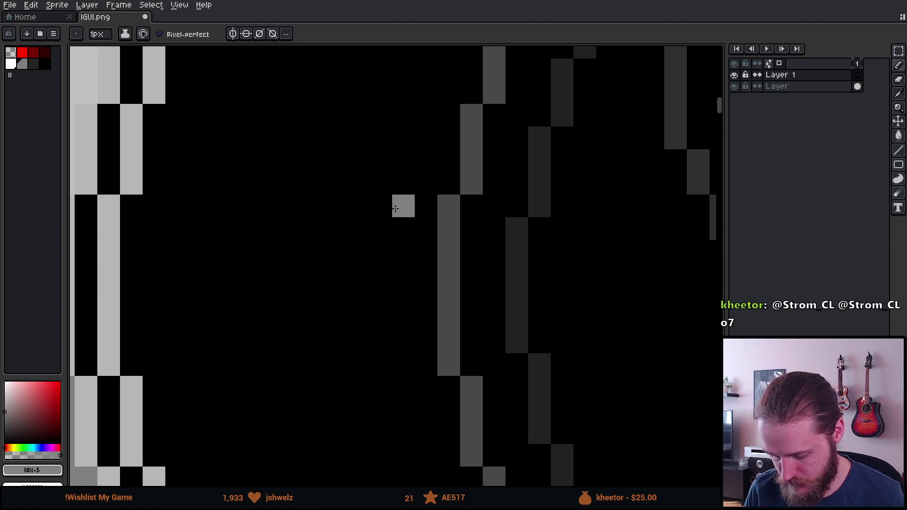
drag(381, 206, 394, 360)
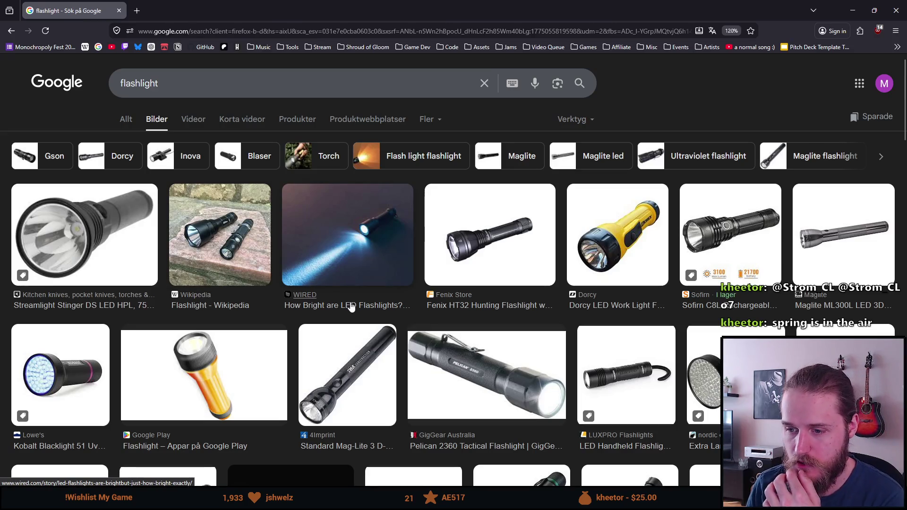
- Scroll the flashlight image results and preview the Ace Hardware flashlight
scroll(351, 307, down, 2)
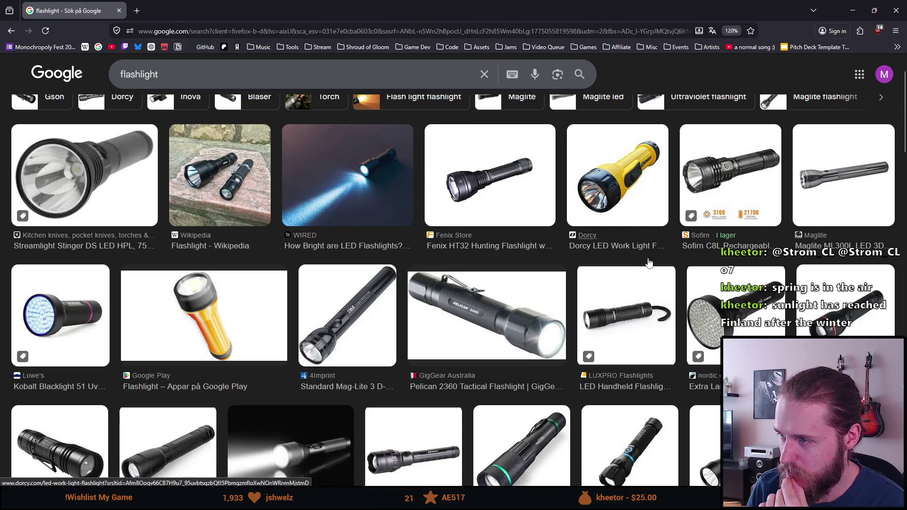
scroll(743, 296, down, 4)
scroll(743, 296, down, 2)
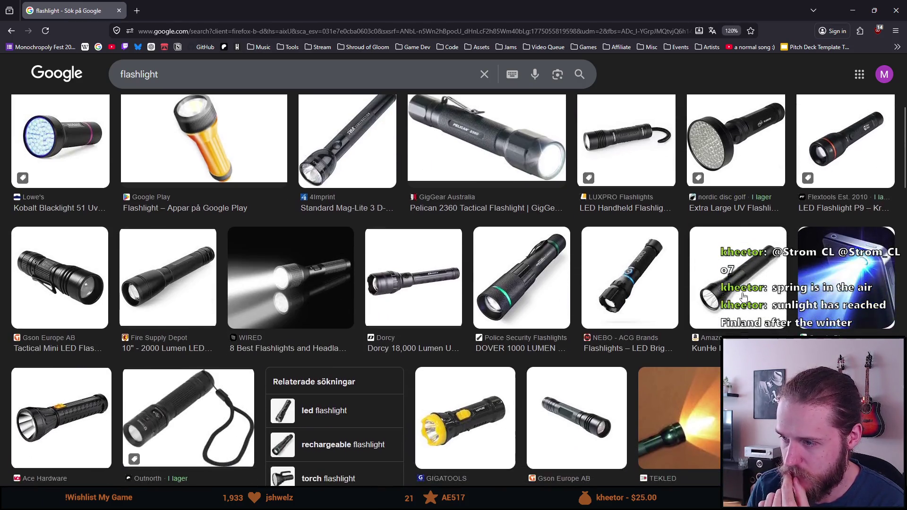
scroll(273, 312, down, 4)
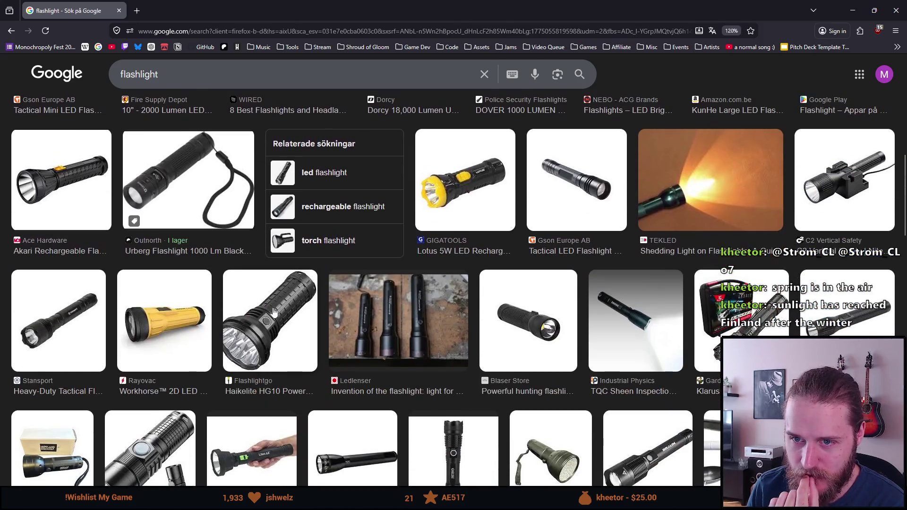
click(76, 192)
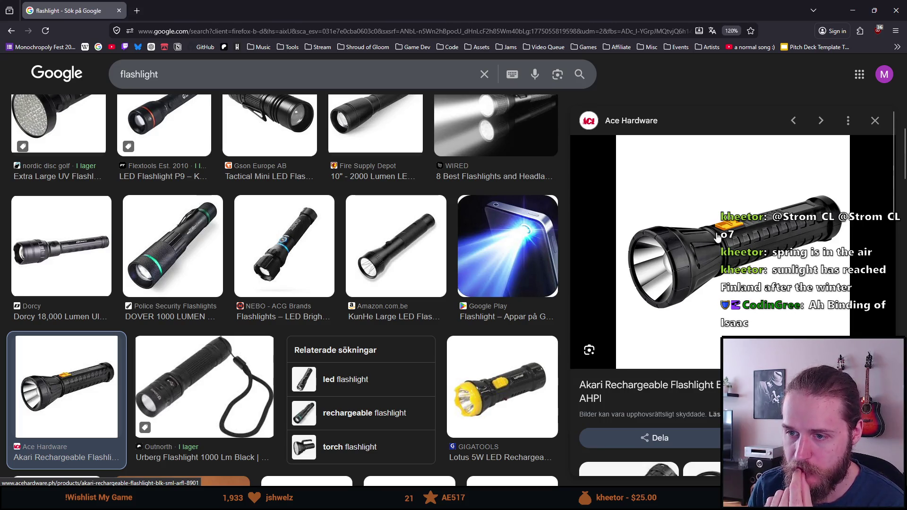
- Scroll further and preview the FeedWale flashlight image larger
scroll(368, 257, down, 7)
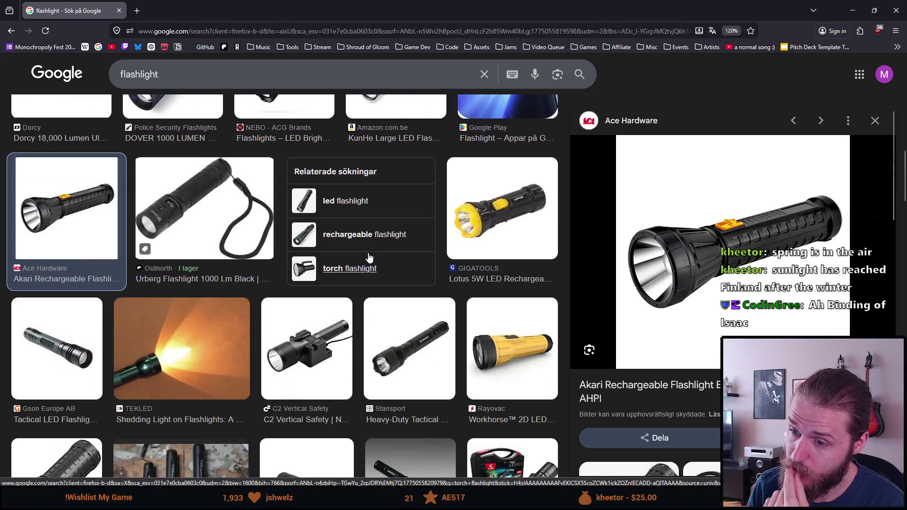
scroll(368, 255, down, 5)
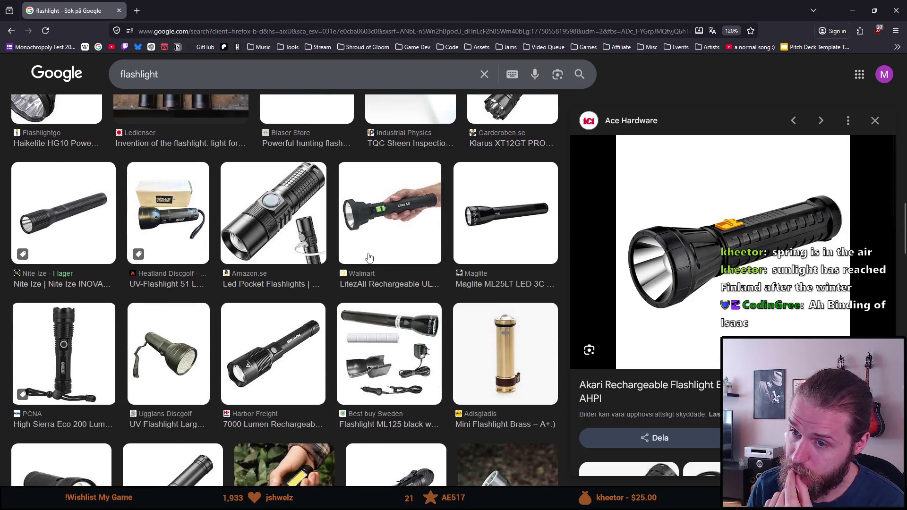
scroll(364, 285, down, 5)
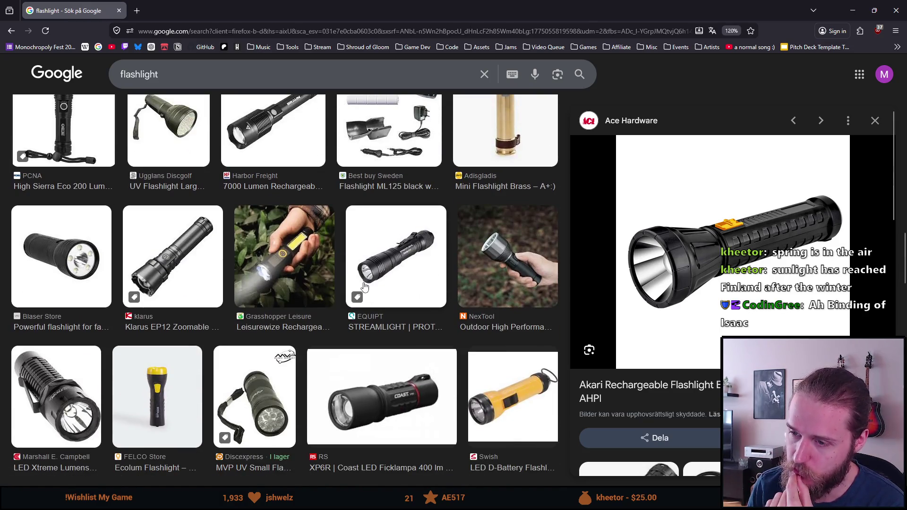
scroll(364, 286, down, 7)
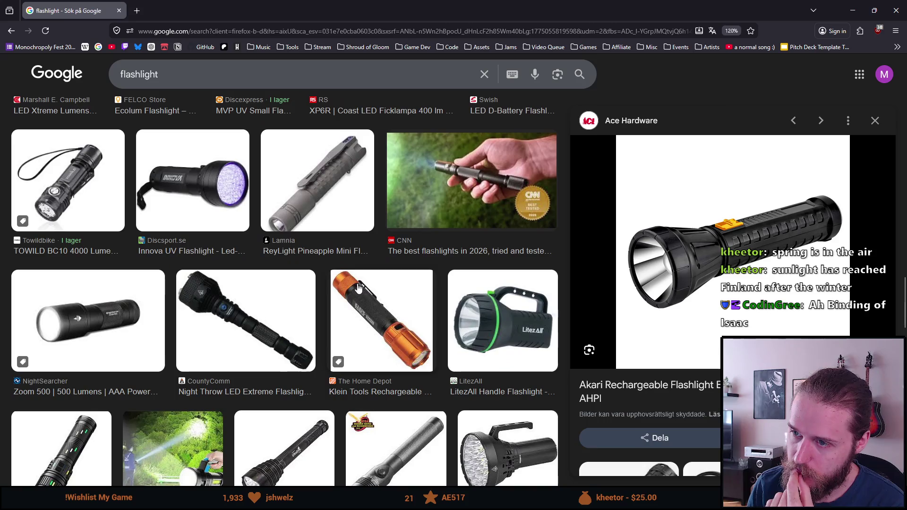
scroll(357, 287, down, 3)
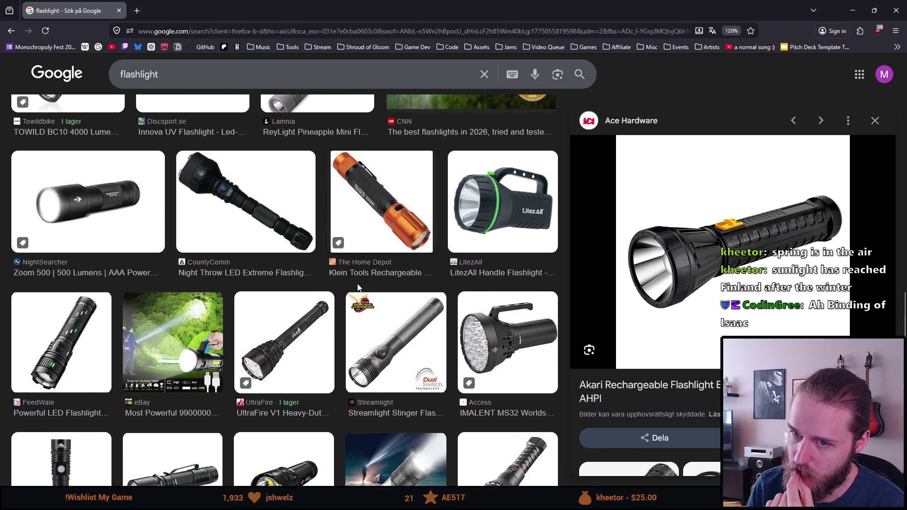
scroll(357, 287, down, 4)
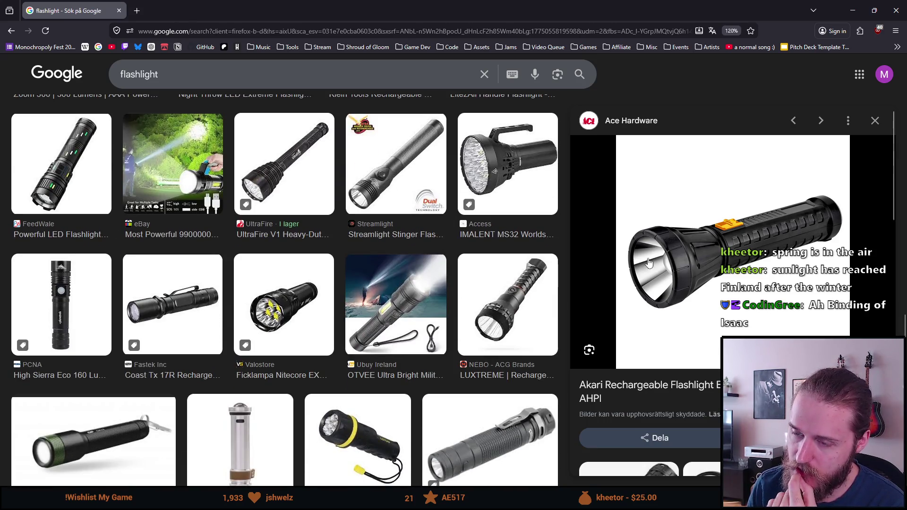
click(93, 198)
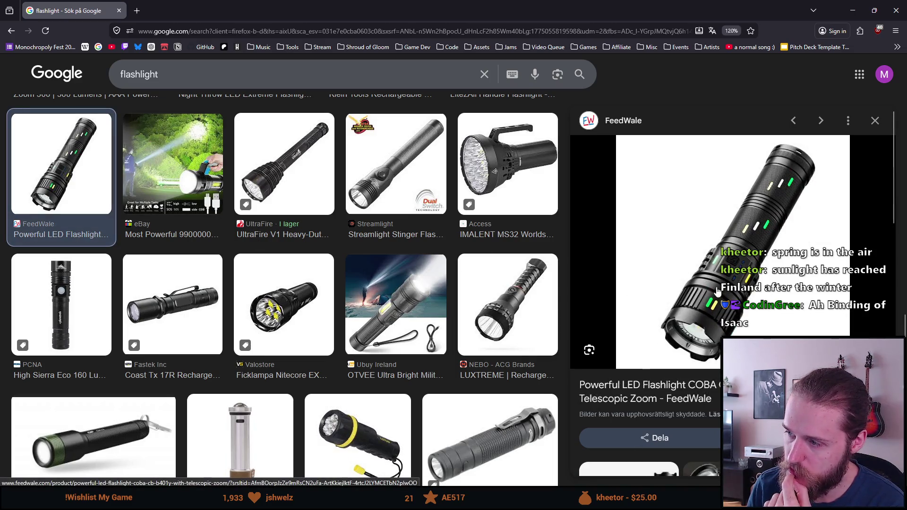
- Browse more results, then minimise Firefox to return to Unity
scroll(298, 265, down, 1)
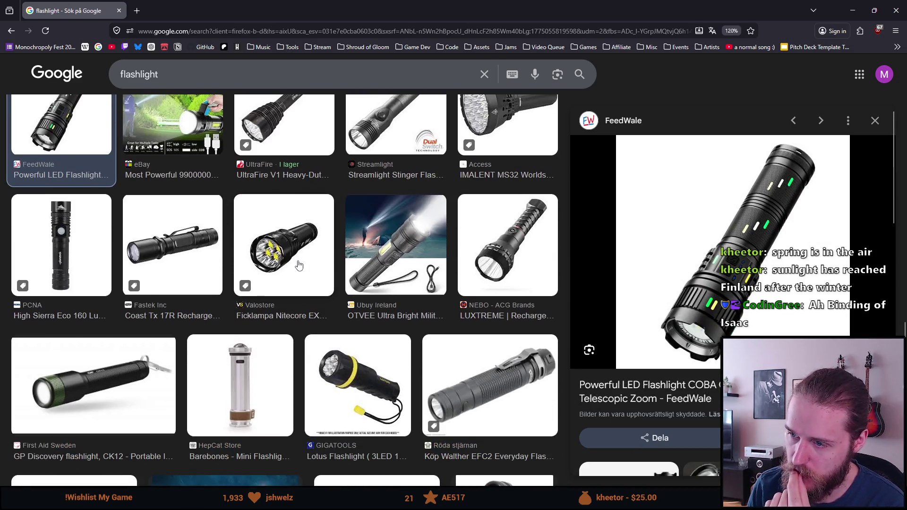
scroll(298, 265, down, 2)
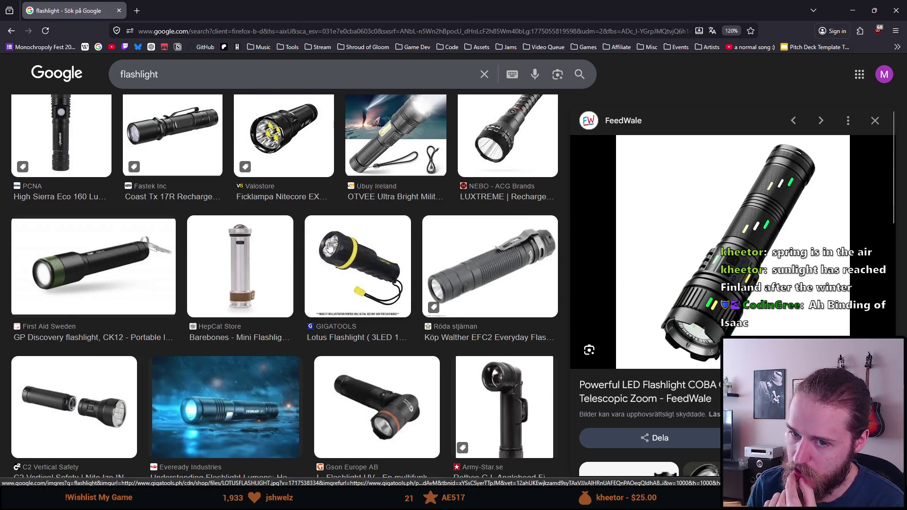
scroll(325, 248, down, 3)
scroll(312, 243, down, 4)
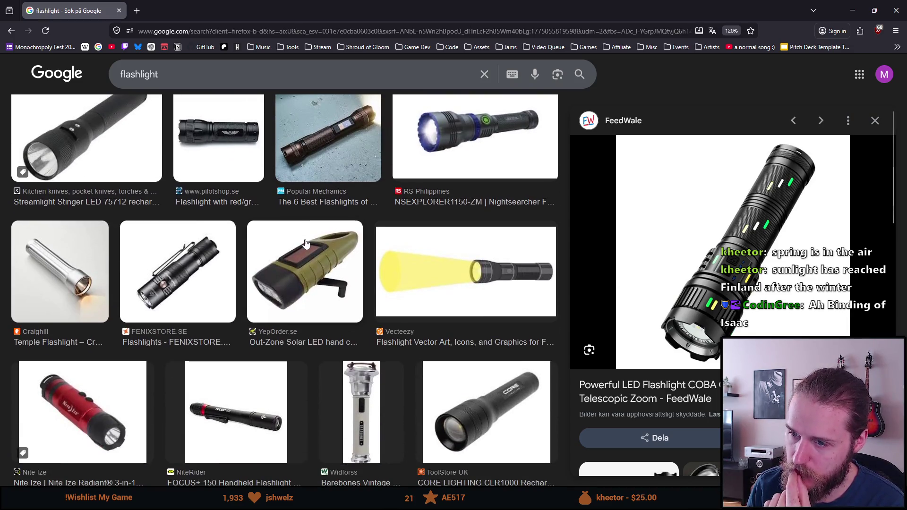
scroll(305, 243, down, 2)
scroll(305, 239, down, 7)
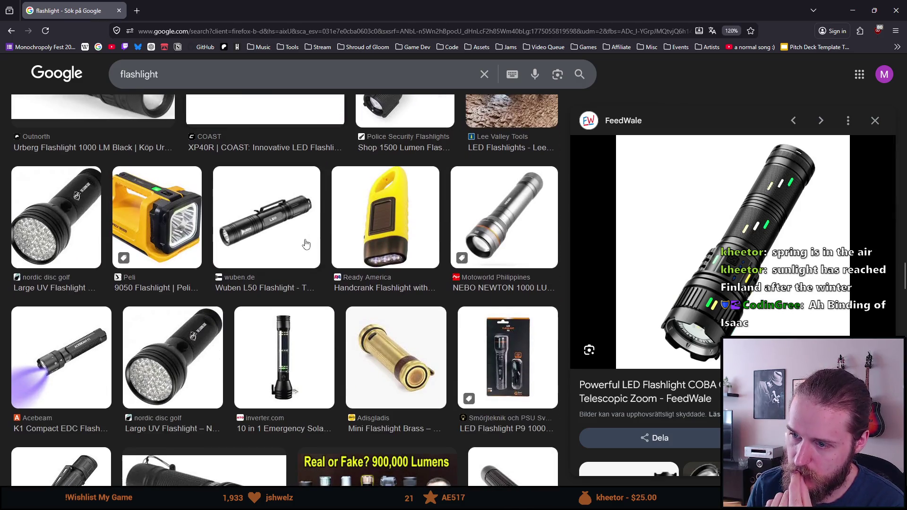
scroll(305, 241, down, 3)
scroll(312, 242, down, 2)
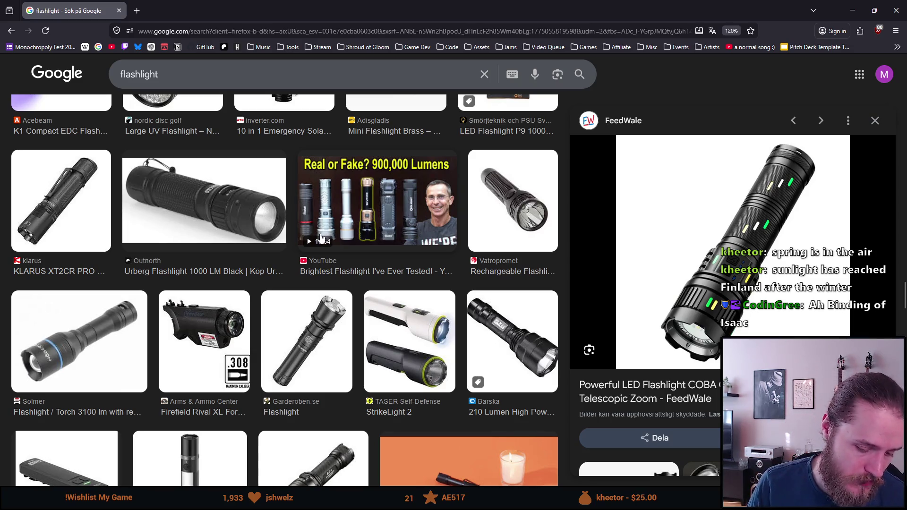
click(853, 10)
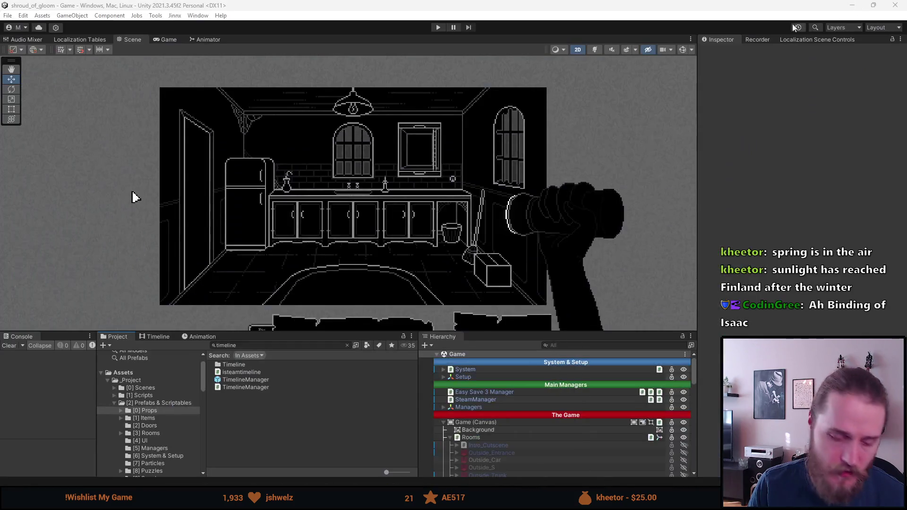
- Alt+Tab from Unity to Aseprite showing the IGUI.png sprite sheet
key(alt+Tab)
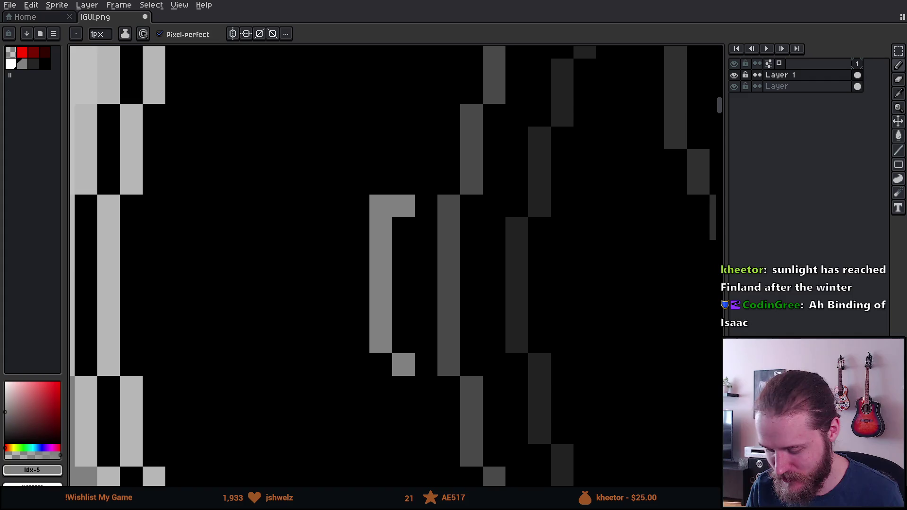
- Erase the grey bracket's top-left, top-right and bottom-right corner pixels
key(e)
click(381, 206)
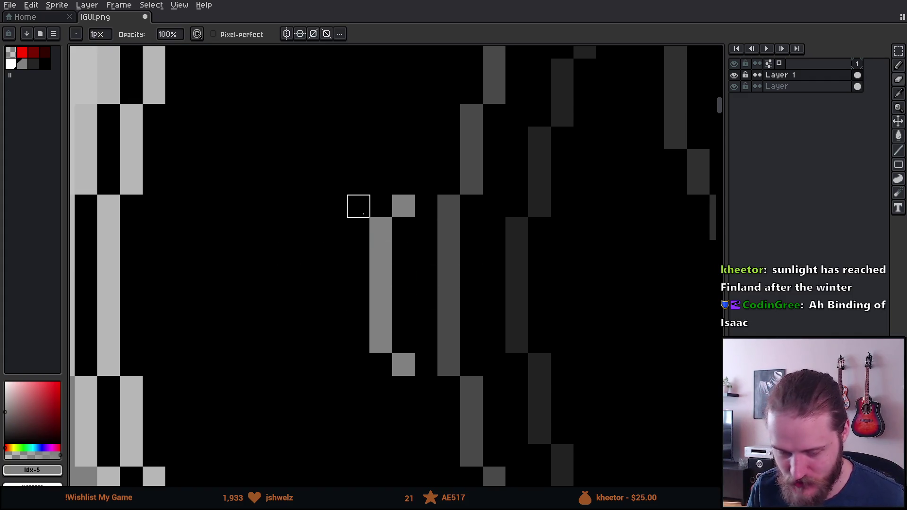
scroll(270, 207, down, 2)
scroll(402, 212, up, 1)
scroll(453, 211, up, 2)
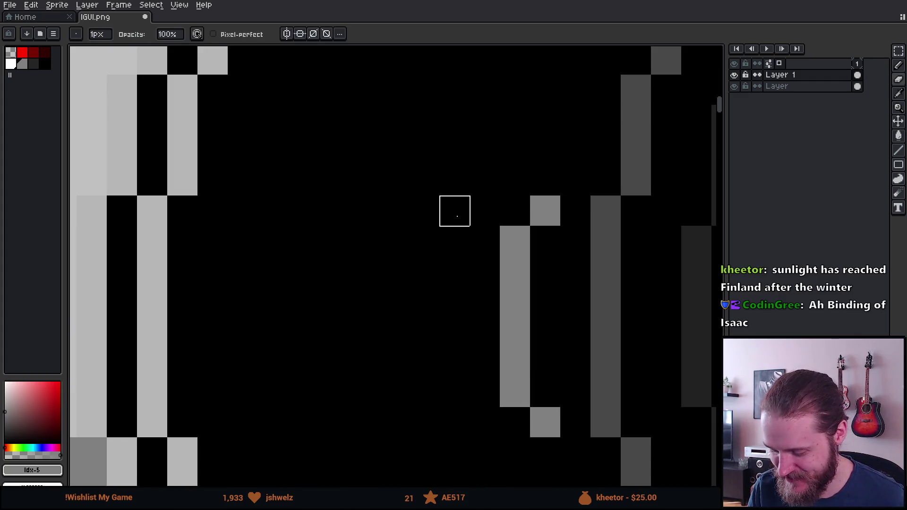
scroll(466, 212, down, 3)
scroll(481, 221, up, 4)
click(475, 186)
click(475, 345)
scroll(482, 341, down, 4)
scroll(524, 345, up, 1)
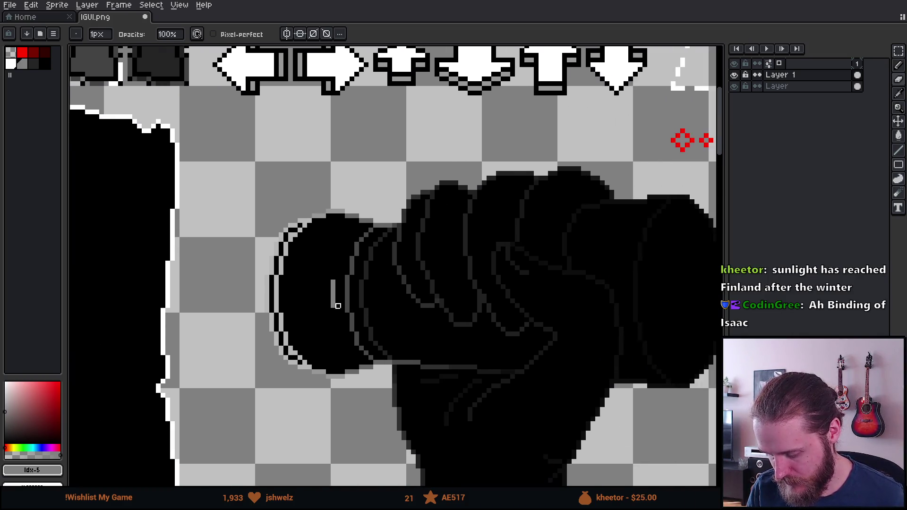
scroll(343, 297, down, 2)
scroll(361, 302, up, 3)
scroll(267, 288, up, 5)
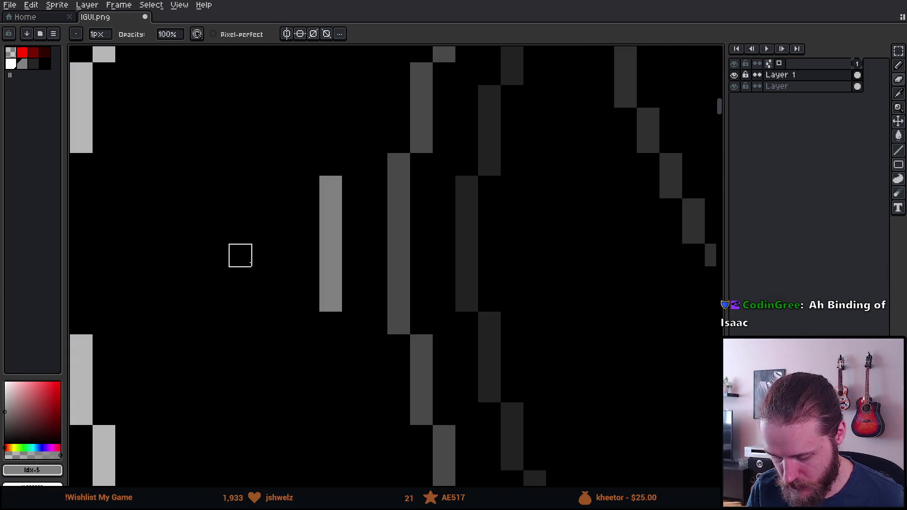
- Pencil the bracket into a closed rectangular frame with straight top, left and bottom sides
key(b)
drag(419, 239, 262, 240)
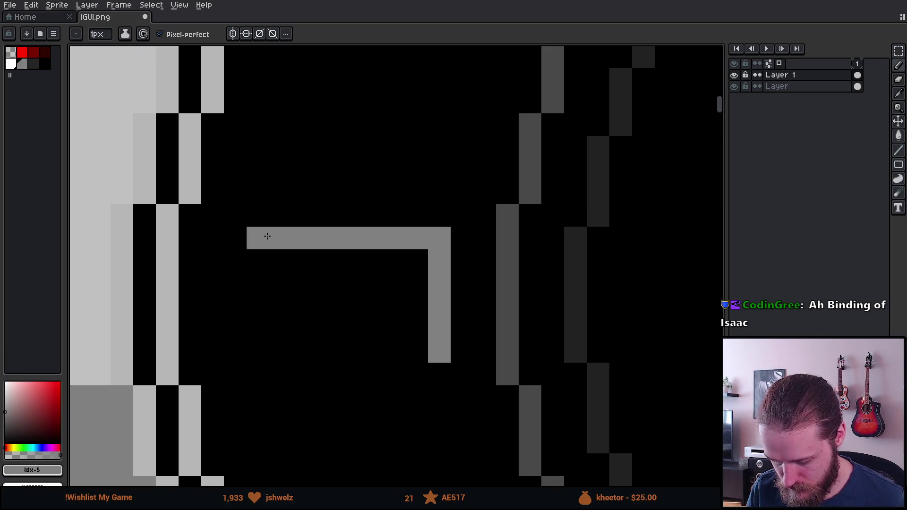
mouse_move(280, 260)
mouse_down()
mouse_move(289, 349)
mouse_move(298, 352)
mouse_up()
key(z)
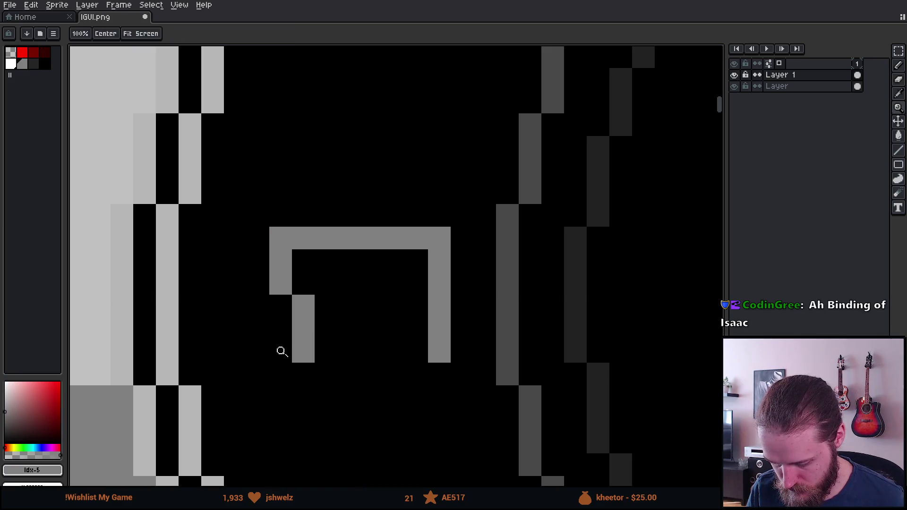
key(b)
key(ctrl+z)
key(ctrl+z)
shift+click(280, 349)
shift+click(436, 342)
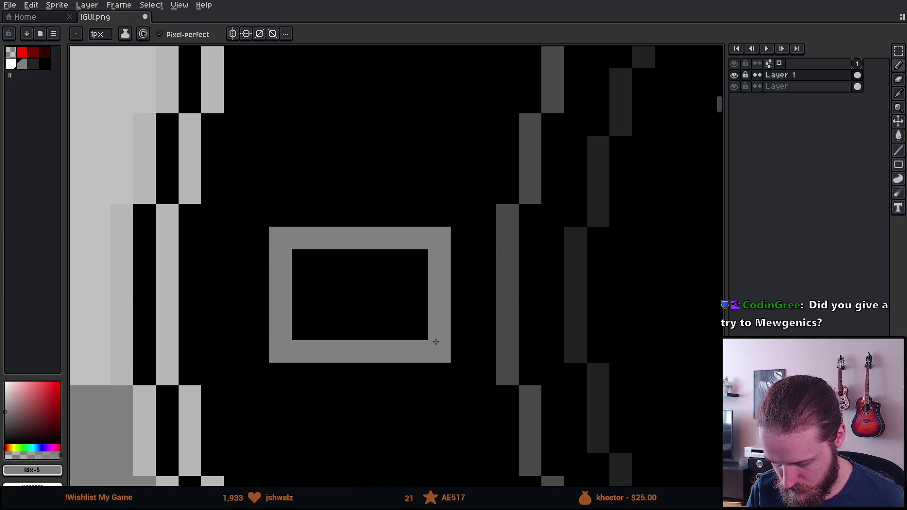
scroll(437, 342, down, 5)
scroll(427, 279, up, 3)
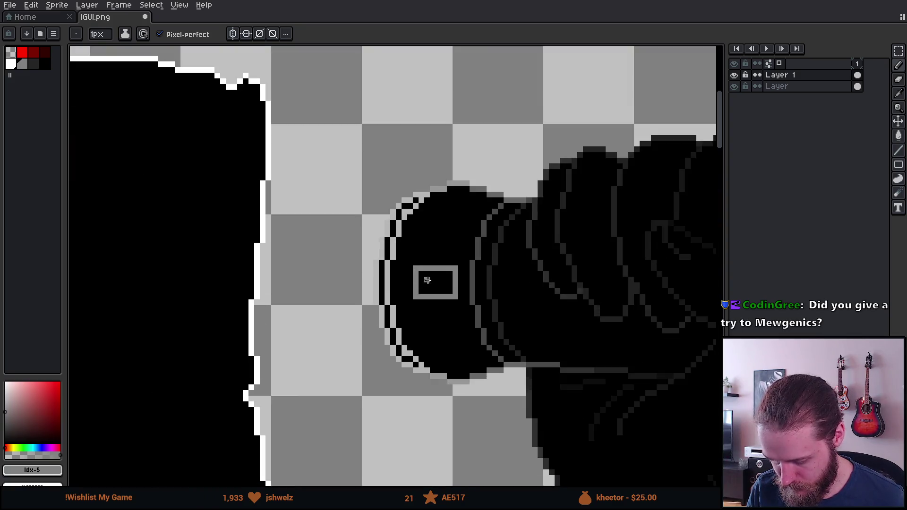
scroll(427, 280, up, 4)
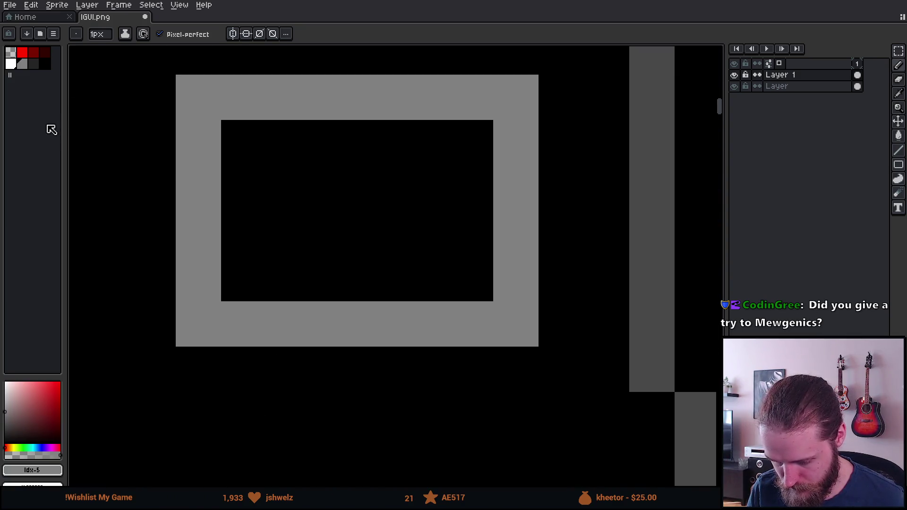
- On a new Layer 2, paint a white switch block and shift it into the frame's right half
key(shift+n)
click(11, 64)
mouse_move(231, 136)
mouse_down()
mouse_move(257, 260)
mouse_move(336, 268)
mouse_move(336, 162)
mouse_move(282, 144)
mouse_up()
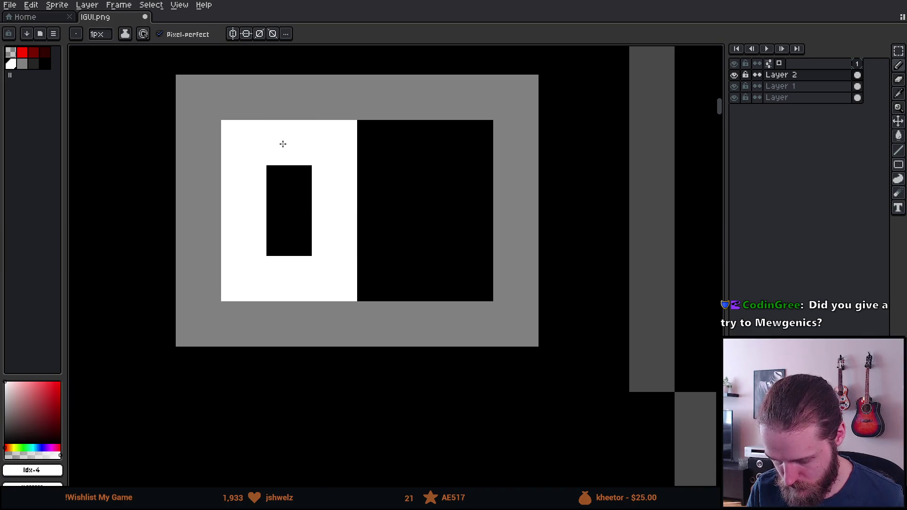
scroll(289, 183, down, 4)
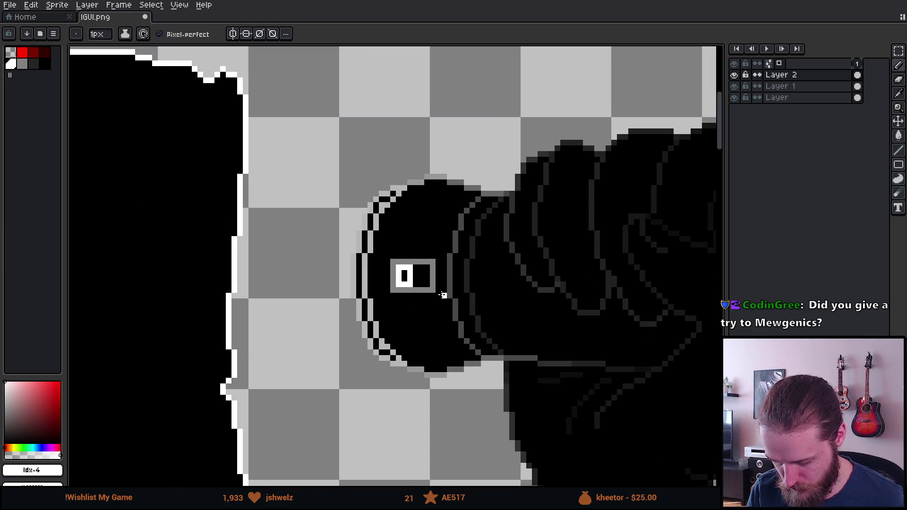
scroll(443, 295, up, 3)
key(m)
mouse_move(261, 171)
mouse_down()
mouse_move(329, 262)
mouse_move(350, 243)
mouse_move(375, 243)
mouse_up()
key(ctrl+d)
click(26, 55)
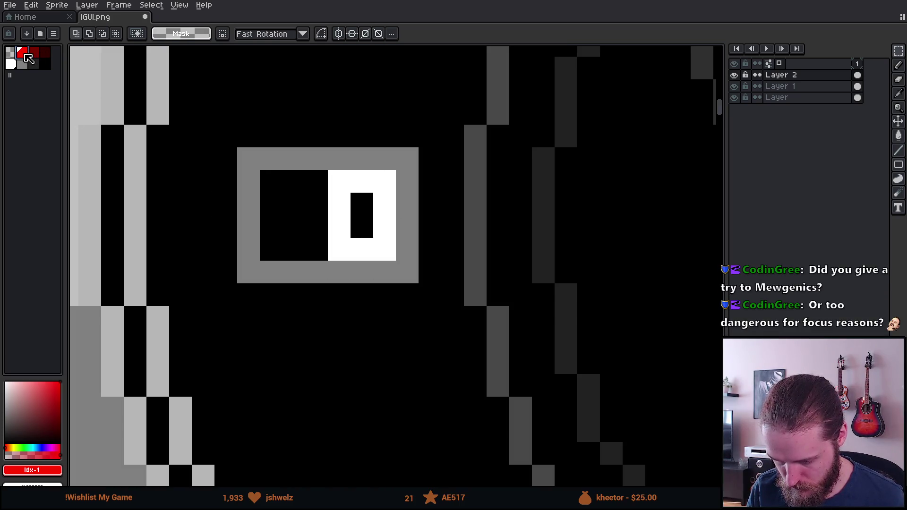
- Bucket-fill the white switch block red and nudge it to the right
key(g)
click(340, 184)
scroll(373, 359, down, 5)
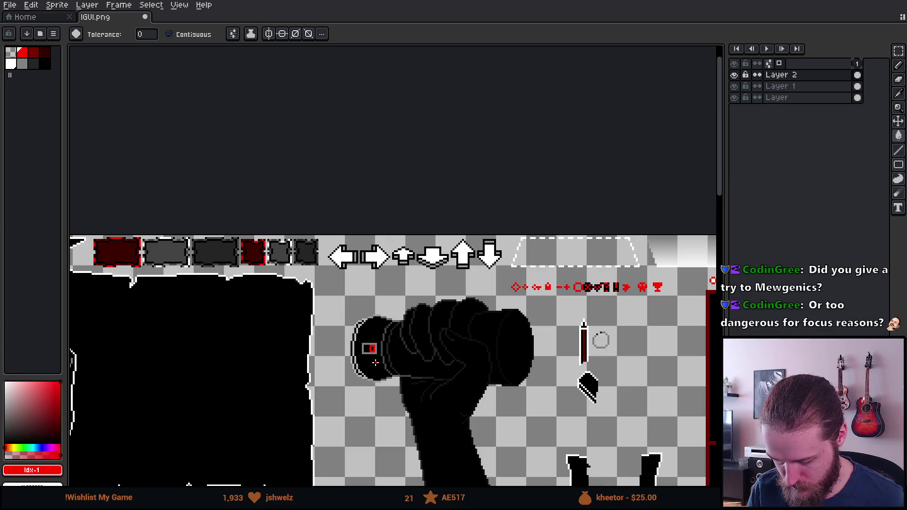
scroll(376, 363, up, 4)
scroll(378, 364, down, 2)
key(ctrl+z)
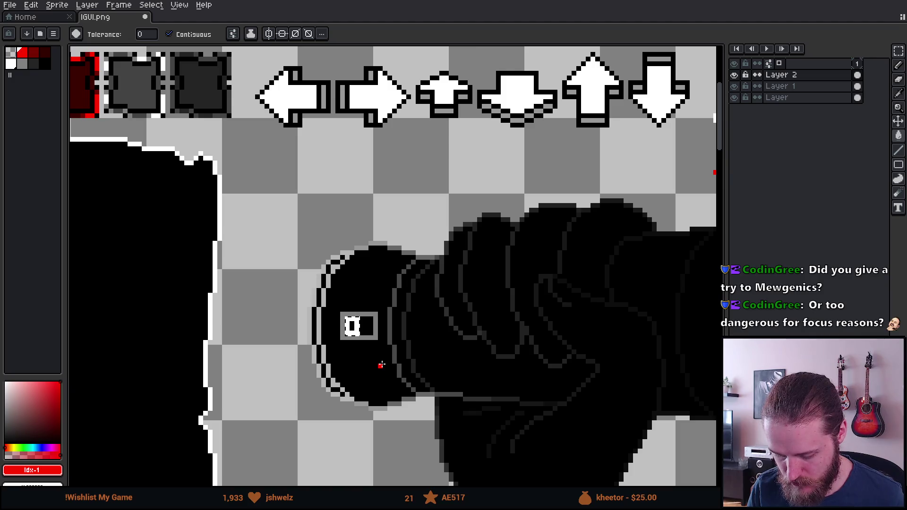
key(v)
key(Right)
key(Right)
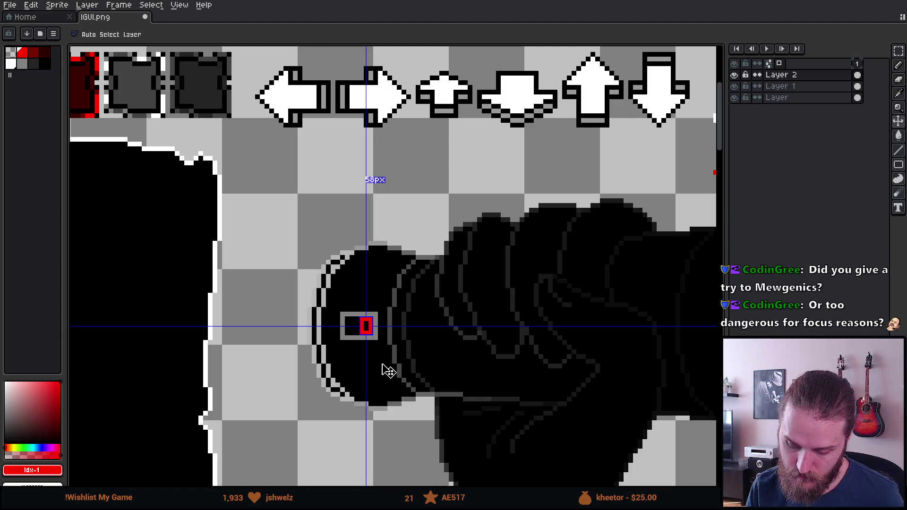
key(g)
scroll(377, 359, up, 3)
scroll(349, 291, up, 1)
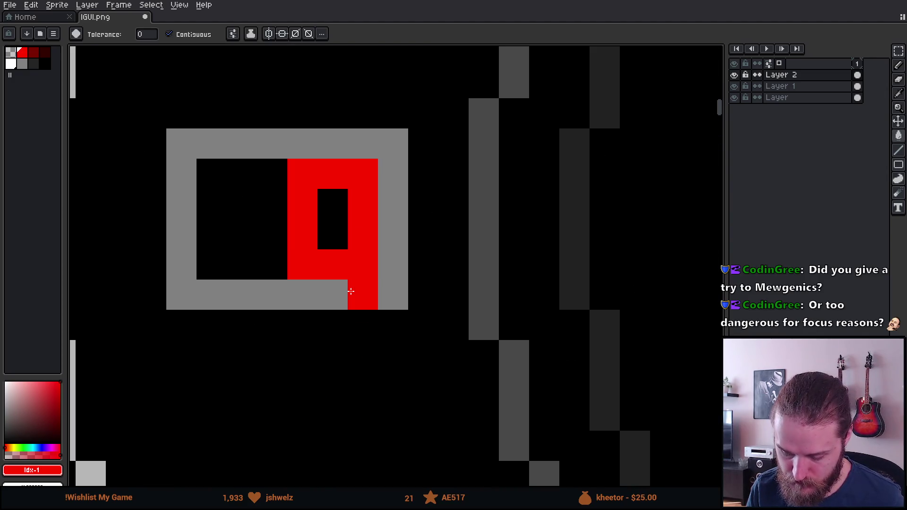
- Pick dark grey on Layer 1 and try a border fill, then undo it
click(34, 66)
click(810, 85)
click(315, 144)
click(315, 144)
scroll(315, 143, down, 3)
scroll(316, 227, up, 3)
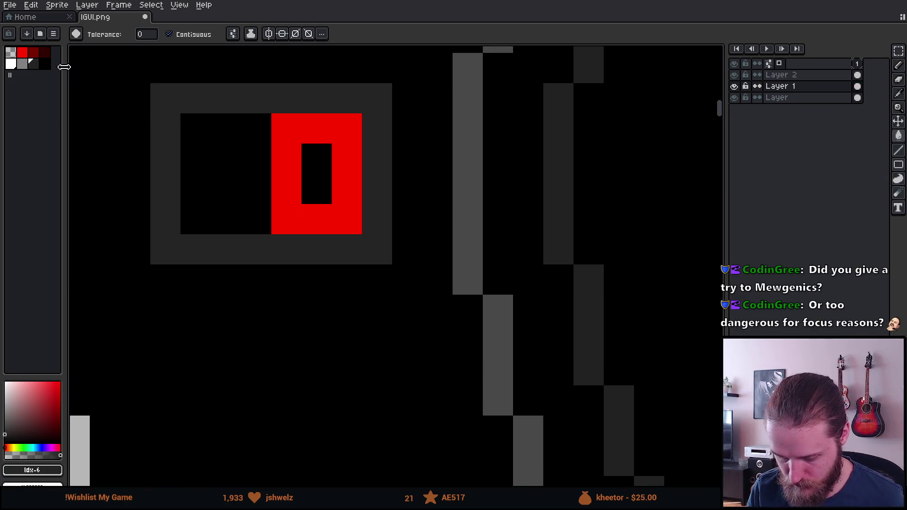
key(ctrl+z)
- Pencil two dark-grey columns inside the slot's left half
key(b)
drag(219, 129, 245, 212)
right_click(244, 212)
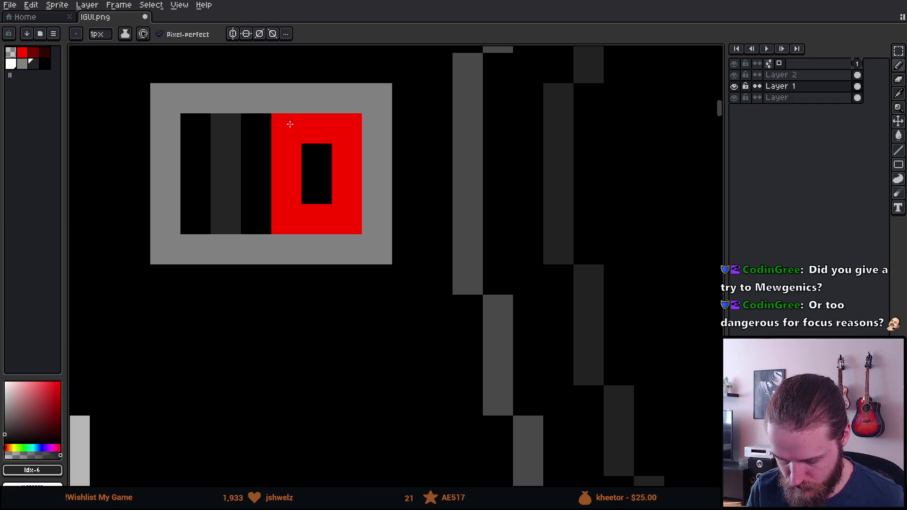
key(ctrl+z)
key(ctrl+z)
drag(195, 128, 195, 253)
key(ctrl+z)
key(b)
drag(195, 144, 195, 231)
drag(256, 118, 256, 229)
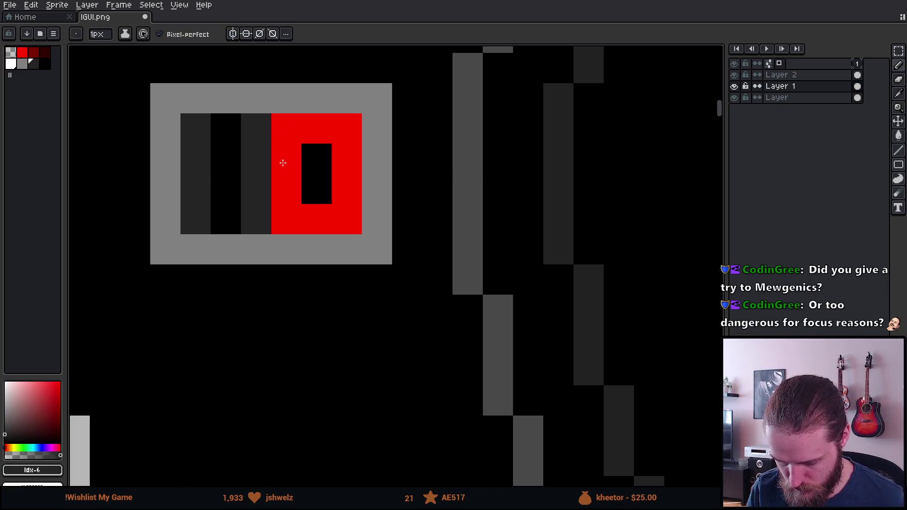
- Reposition the red switch block within the slot on Layer 2
click(792, 74)
key(v)
mouse_move(398, 222)
mouse_down()
mouse_move(306, 221)
mouse_move(383, 219)
mouse_up()
- Transform-move the red block into the slot's left side
key(b)
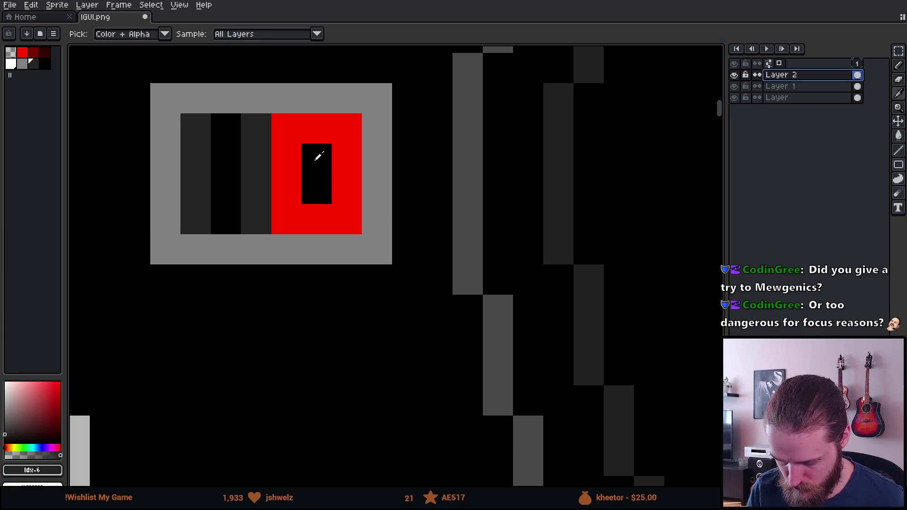
alt+click(317, 148)
key(ctrl+t)
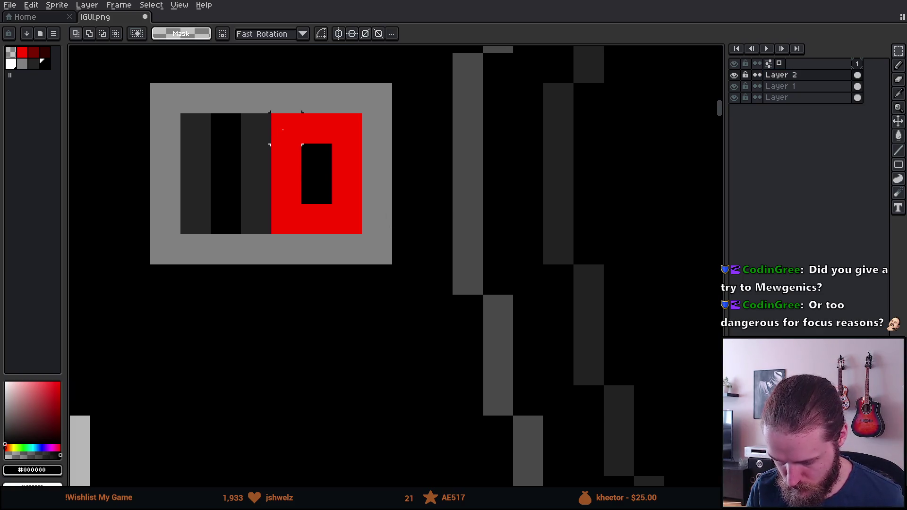
mouse_move(334, 216)
mouse_down()
mouse_move(254, 223)
mouse_move(298, 238)
mouse_up()
scroll(271, 221, down, 4)
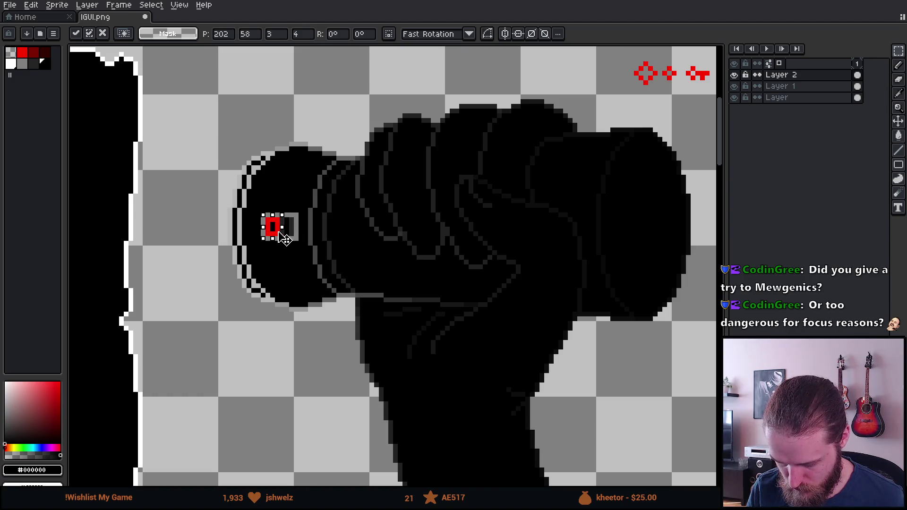
key(Return)
scroll(316, 266, down, 2)
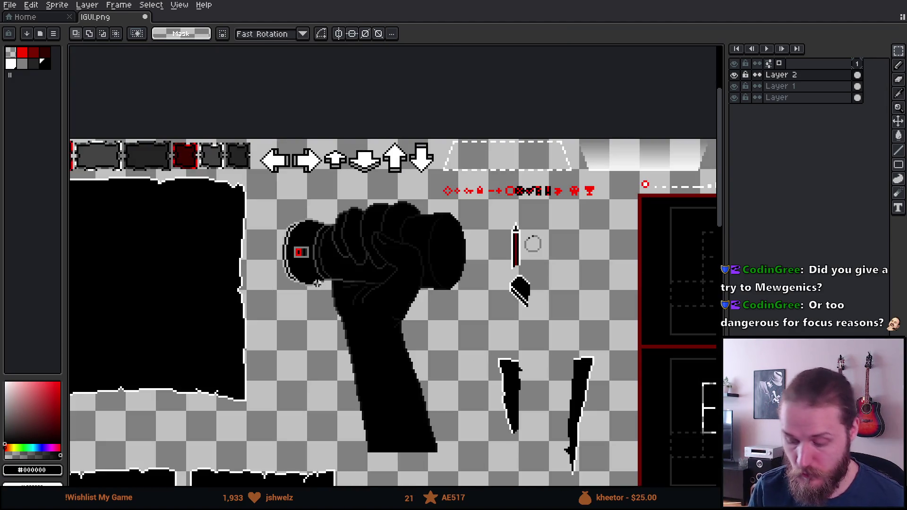
scroll(307, 251, up, 5)
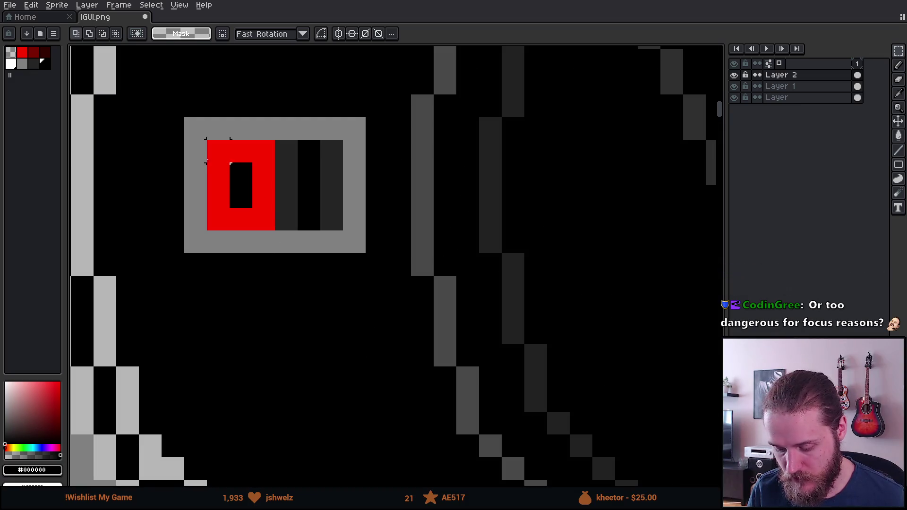
- Try a dark-red stroke, undo it, then move the red block back to the right slot
click(33, 52)
scroll(297, 183, up, 1)
key(b)
click(279, 130)
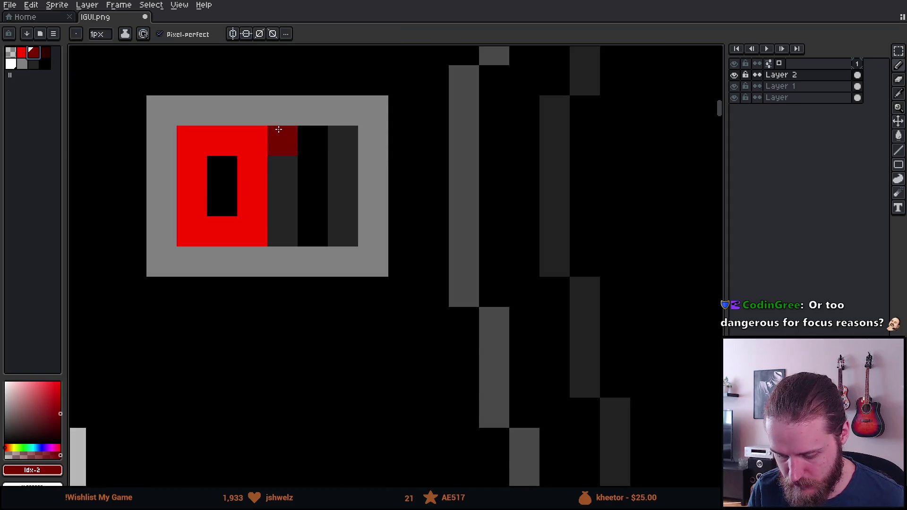
drag(283, 140, 282, 265)
key(ctrl+z)
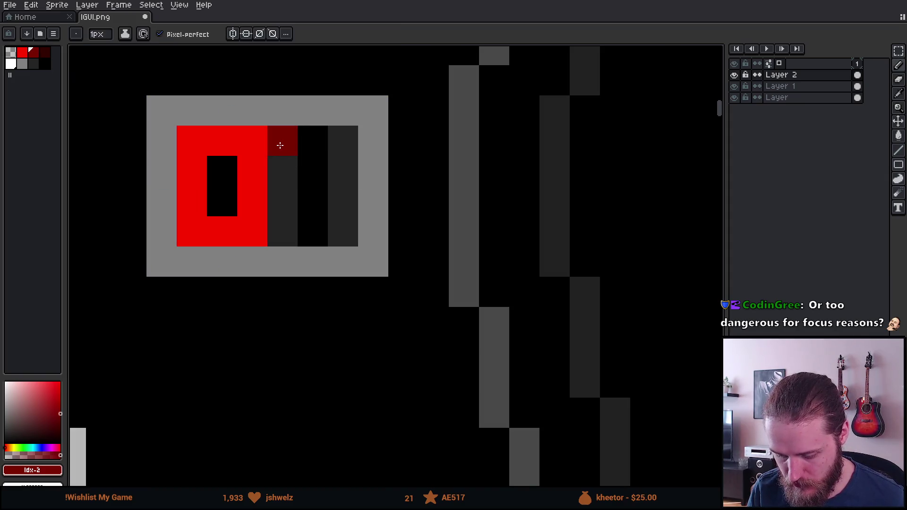
key(m)
mouse_move(189, 137)
mouse_down()
mouse_move(243, 243)
mouse_move(291, 229)
mouse_move(336, 235)
mouse_up()
click(221, 197)
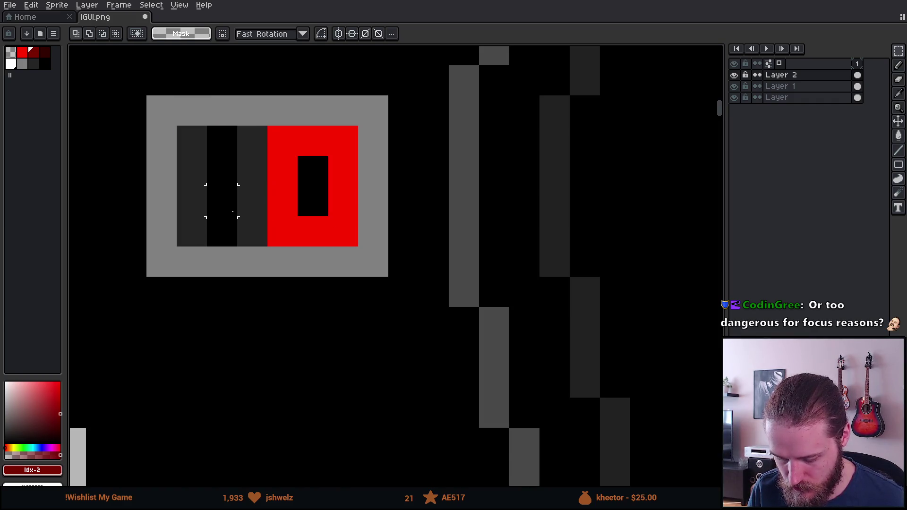
- Repaint the red switch block white with the pencil
scroll(228, 206, down, 2)
scroll(228, 206, down, 6)
scroll(222, 204, up, 9)
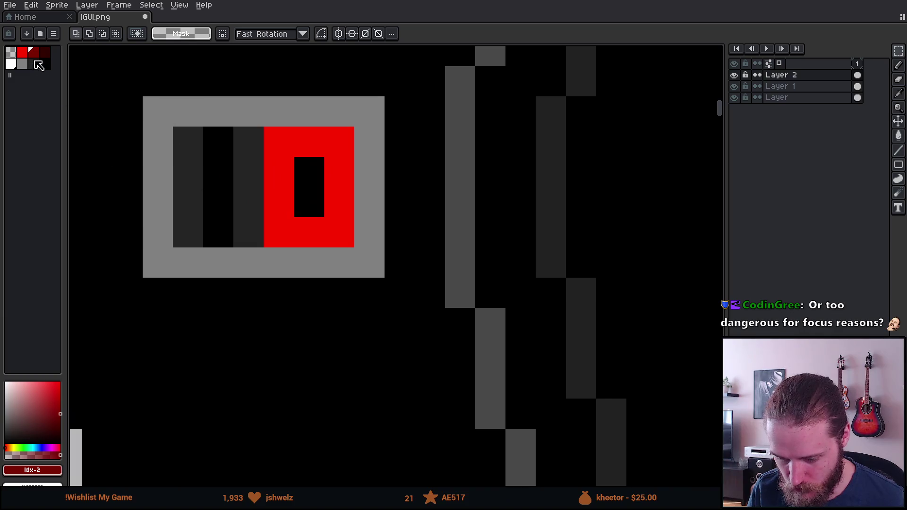
click(21, 65)
click(10, 63)
key(b)
click(277, 140)
mouse_move(279, 140)
mouse_down()
mouse_move(283, 227)
mouse_move(340, 222)
mouse_move(330, 148)
mouse_move(283, 144)
mouse_move(330, 229)
mouse_move(253, 235)
mouse_up()
key(m)
scroll(267, 356, down, 4)
scroll(267, 357, down, 3)
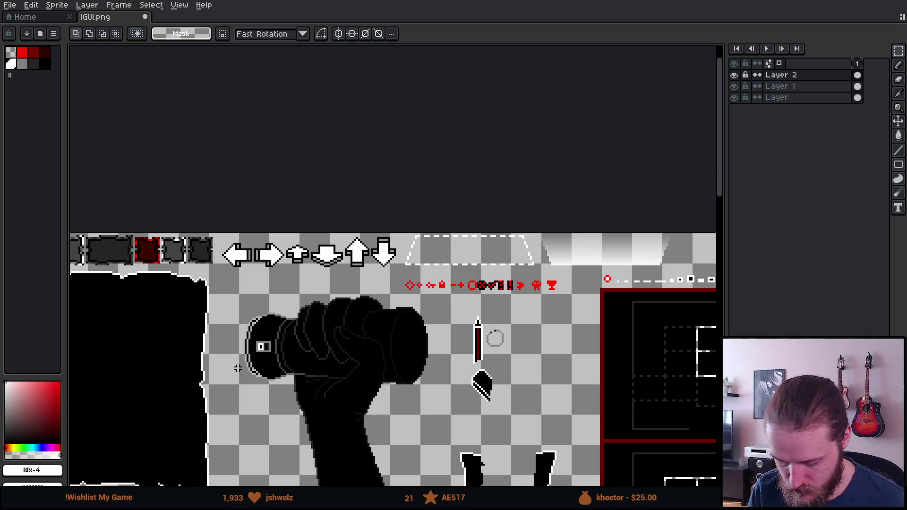
- Paint the grey columns dark red, then repaint two icon columns brighter red
scroll(276, 230, up, 6)
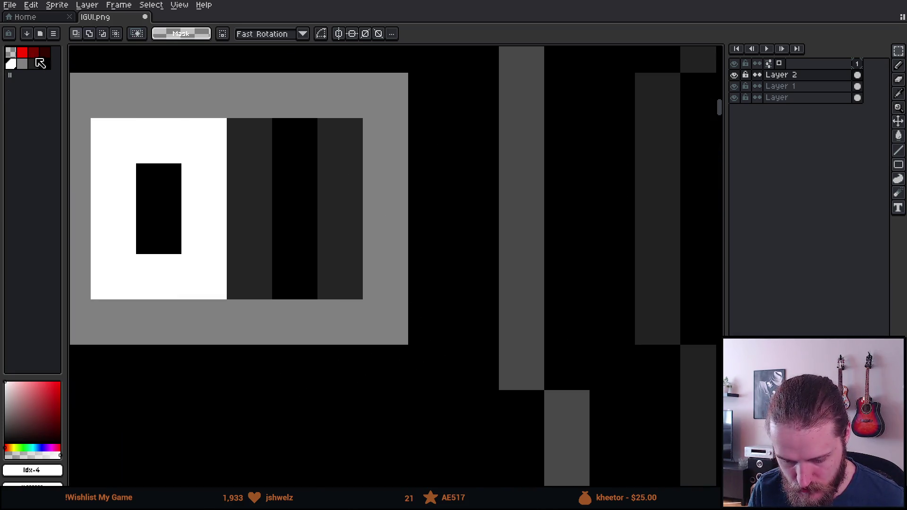
click(45, 53)
key(b)
mouse_move(250, 141)
mouse_down()
mouse_move(263, 138)
mouse_move(305, 202)
mouse_move(324, 282)
mouse_move(359, 337)
mouse_up()
scroll(359, 337, down, 4)
scroll(387, 347, up, 4)
click(34, 53)
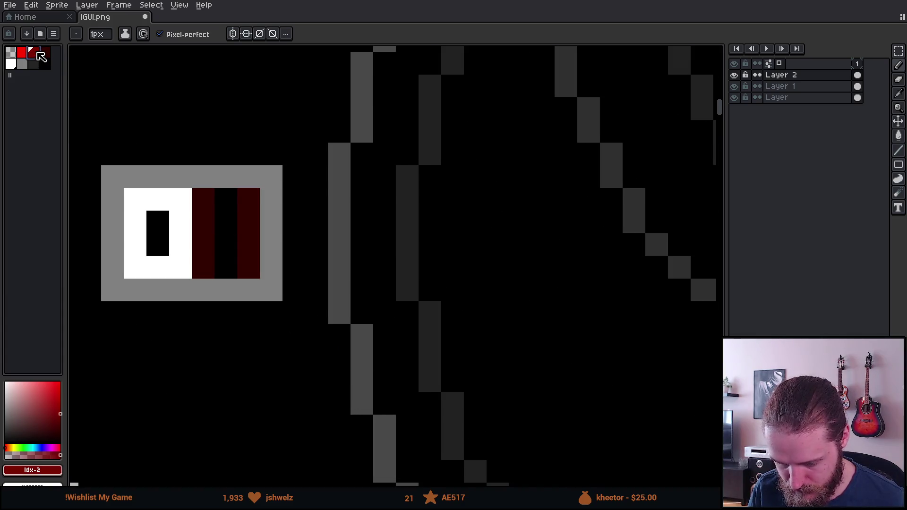
drag(202, 198, 199, 271)
drag(248, 199, 241, 270)
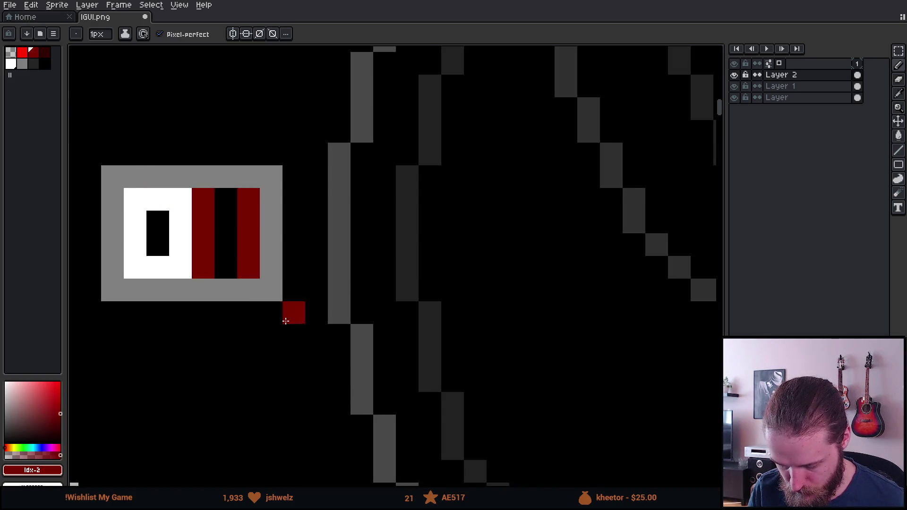
scroll(295, 330, down, 4)
scroll(261, 316, up, 3)
- Try moving the white block three pixels right and greying the left columns, then undo both
key(m)
scroll(253, 270, up, 2)
mouse_move(216, 239)
mouse_down()
mouse_move(293, 344)
mouse_move(354, 330)
mouse_move(368, 347)
mouse_up()
key(b)
alt+click(234, 217)
mouse_move(230, 243)
mouse_down()
mouse_move(225, 309)
mouse_move(274, 245)
mouse_up()
click(274, 245)
key(ctrl+z)
key(ctrl+z)
key(ctrl+z)
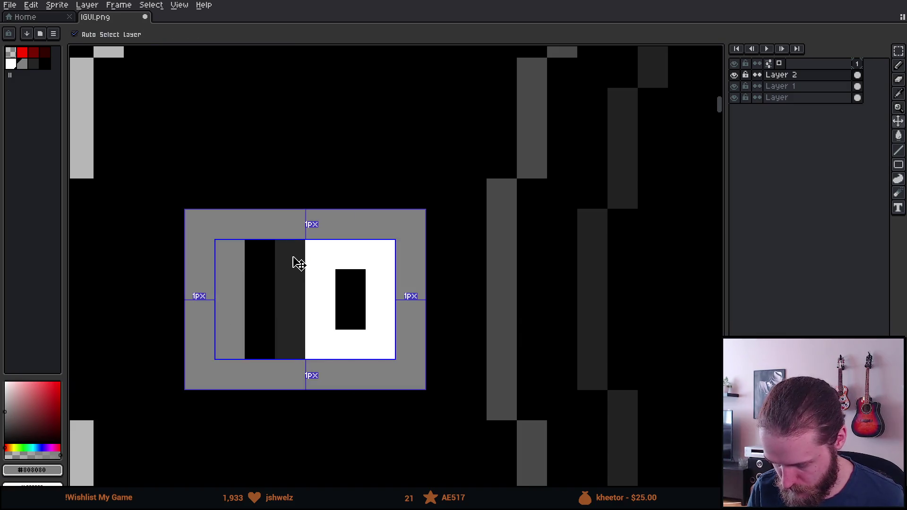
key(ctrl+z)
key(ctrl+z)
key(ctrl+z)
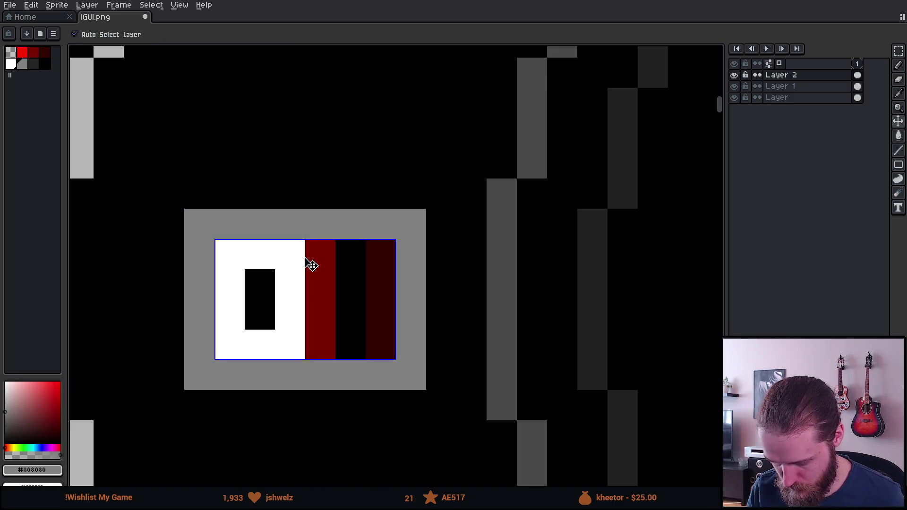
- Recolour the right-half columns, dark grey on Layer 2 and dark red on Layer 1
alt+click(319, 308)
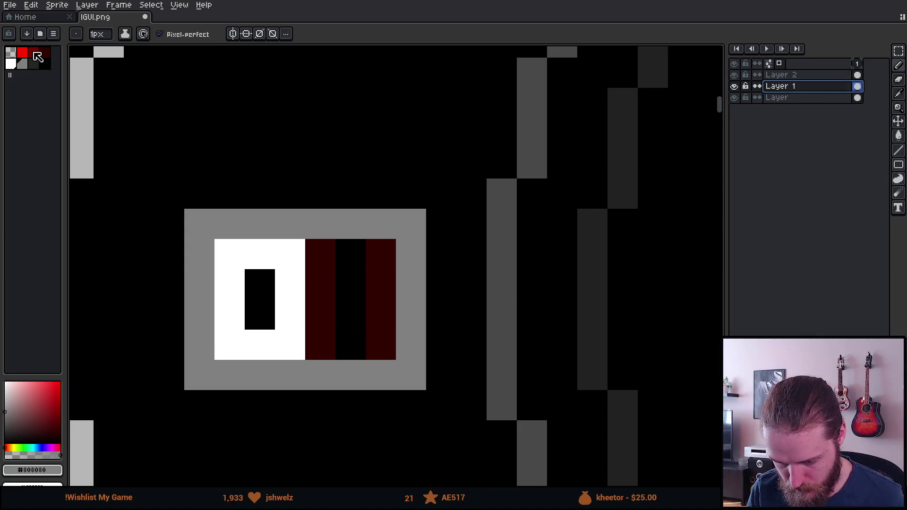
click(780, 74)
drag(319, 253, 319, 345)
click(382, 255)
drag(381, 256, 381, 349)
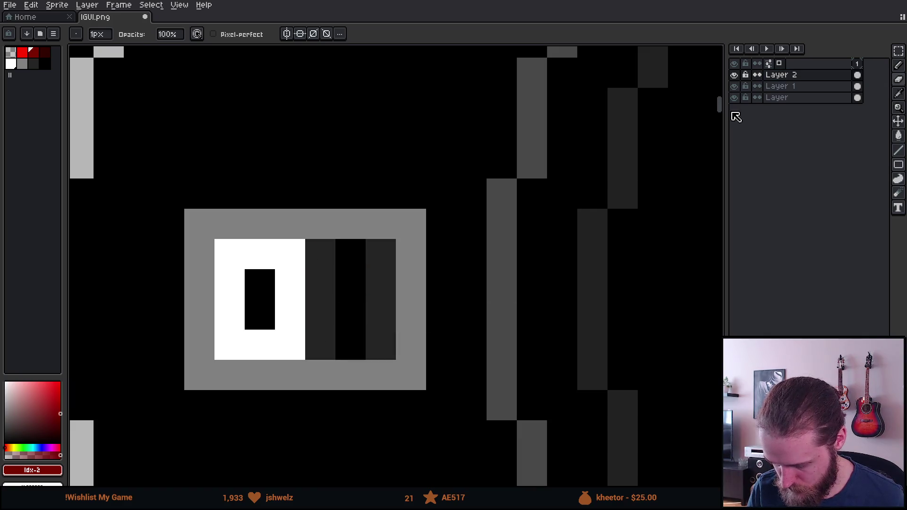
click(803, 86)
click(316, 235)
click(318, 264)
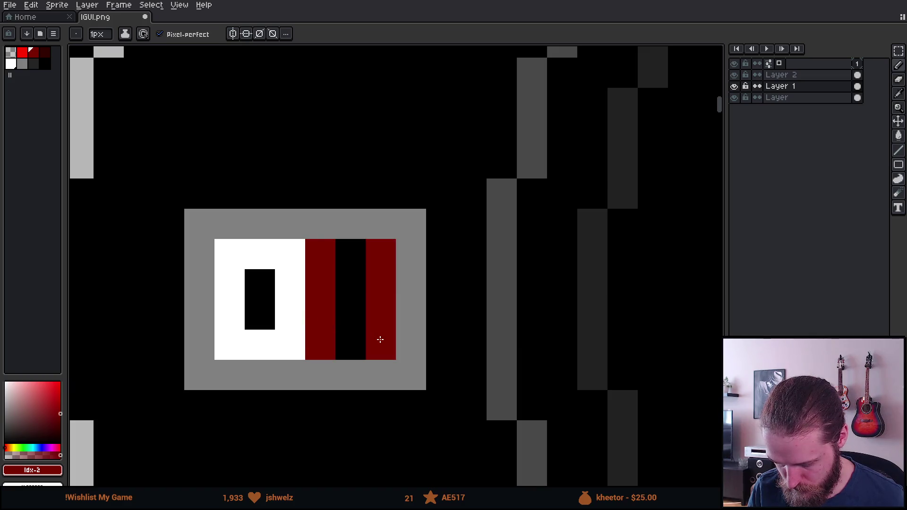
scroll(380, 339, down, 5)
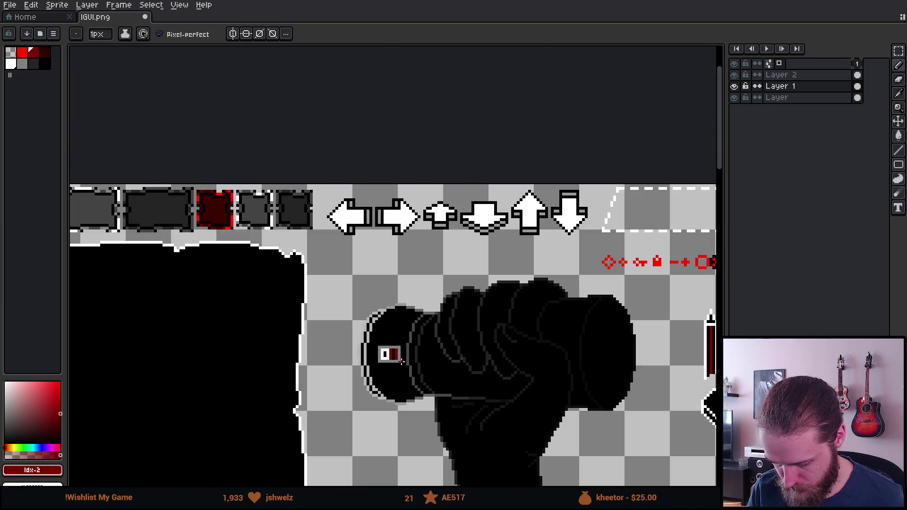
scroll(403, 361, up, 5)
click(374, 330)
scroll(437, 378, down, 5)
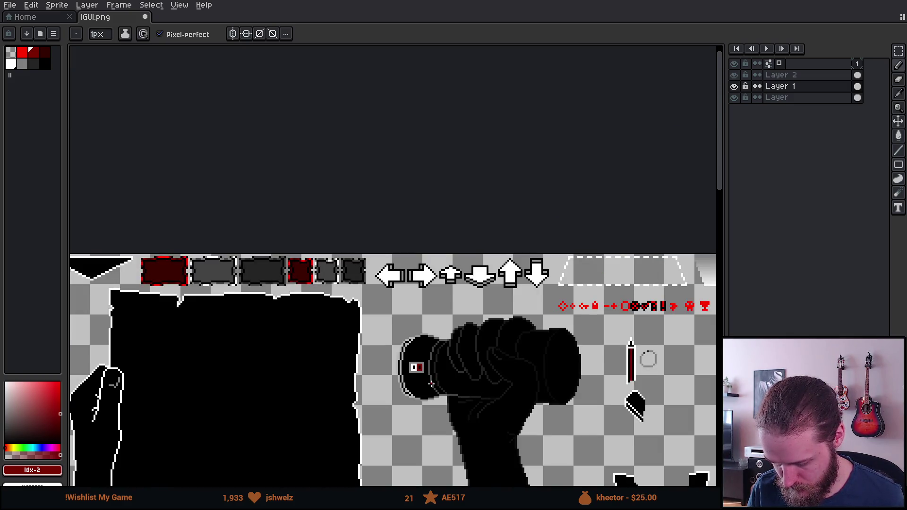
scroll(430, 384, up, 5)
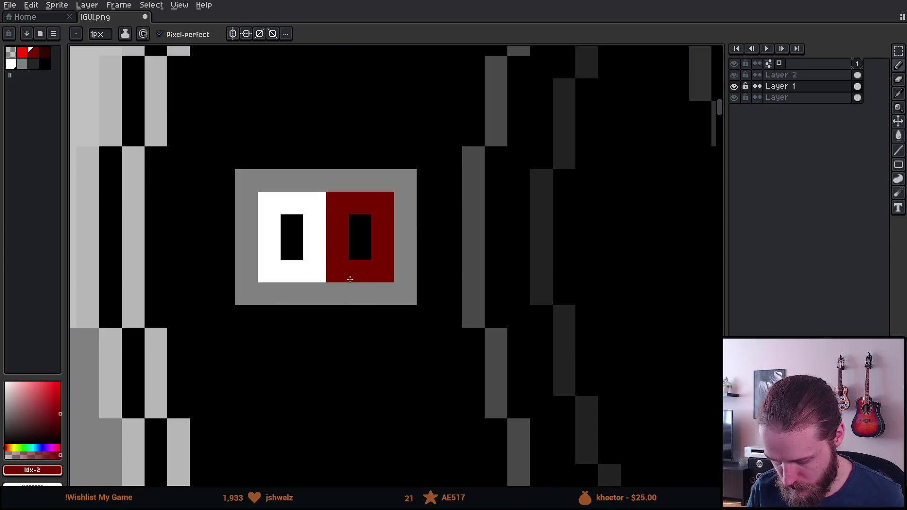
- Marquee-select the left white block on Layer 2, then restore it and drop the selection
click(784, 75)
key(m)
mouse_move(263, 197)
mouse_down()
mouse_move(298, 278)
mouse_move(353, 250)
mouse_move(384, 253)
mouse_up()
key(ctrl+z)
key(ctrl+z)
key(Return)
- Paint the top and bottom of the black column with the sampled dark grey
key(b)
scroll(314, 338, up, 2)
alt+click(258, 182)
click(293, 187)
click(290, 323)
scroll(416, 387, down, 6)
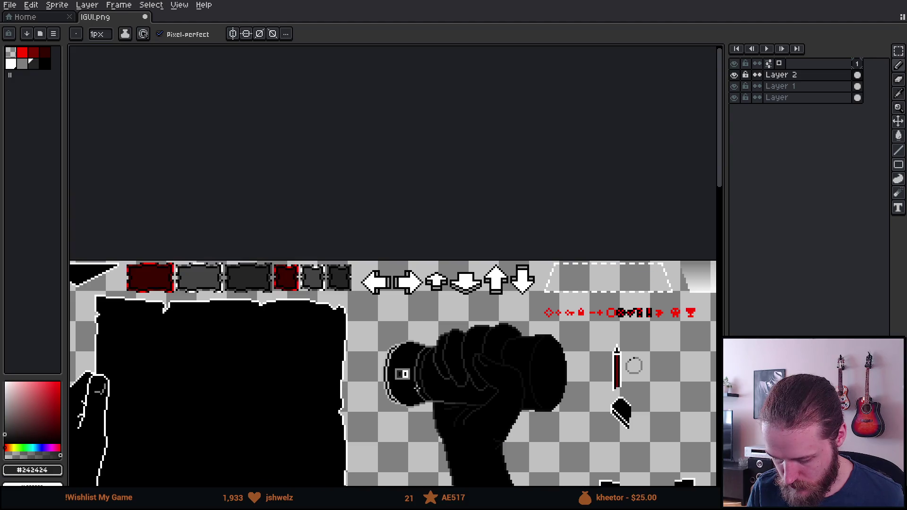
scroll(411, 391, up, 6)
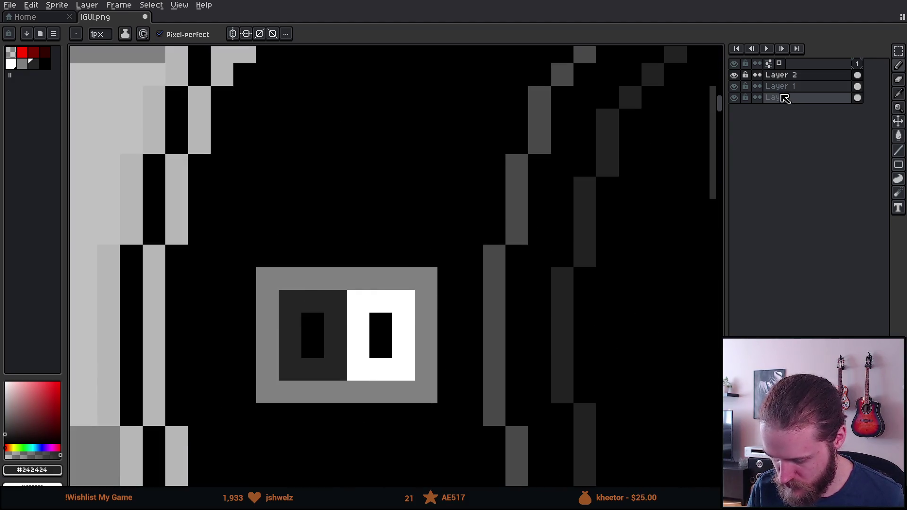
- Toggle Layer 2's visibility to check beneath it, then make Layer 1 active
click(734, 75)
click(734, 74)
click(791, 89)
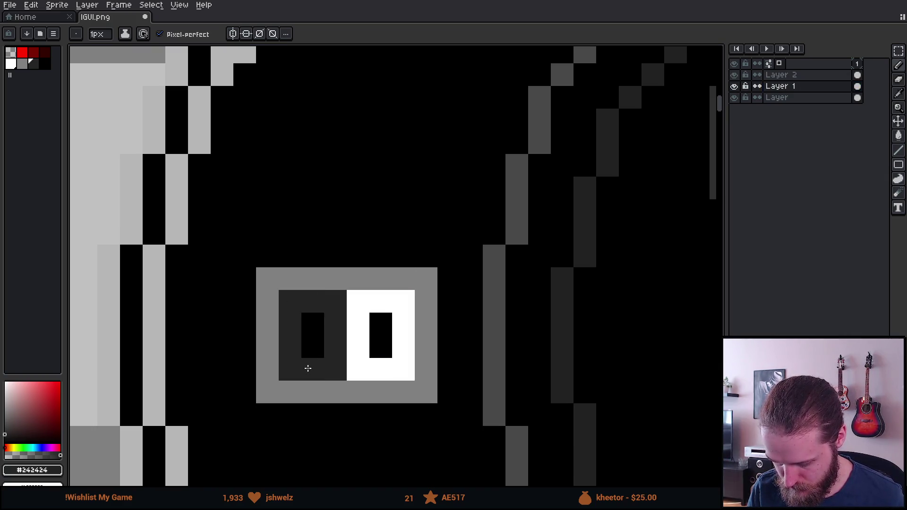
scroll(405, 391, down, 6)
scroll(405, 390, down, 3)
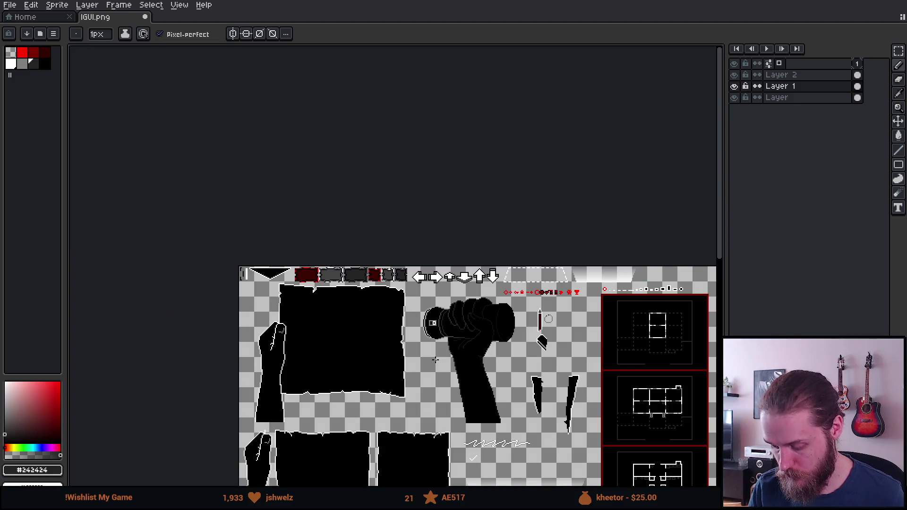
scroll(433, 323, up, 4)
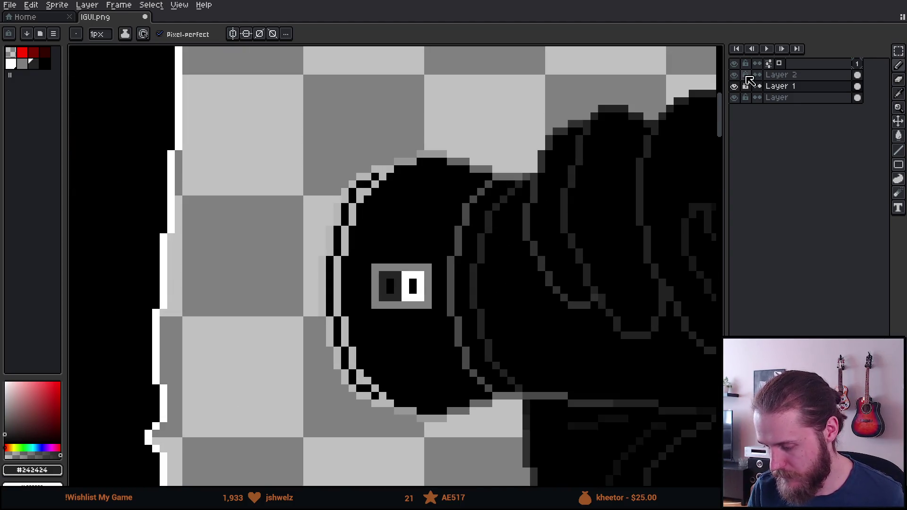
- Shift Layer 2's white block into the left slot with the Move tool
click(780, 76)
scroll(392, 298, up, 2)
key(v)
mouse_move(453, 282)
mouse_down()
mouse_move(461, 280)
mouse_move(445, 282)
mouse_up()
scroll(446, 310, down, 5)
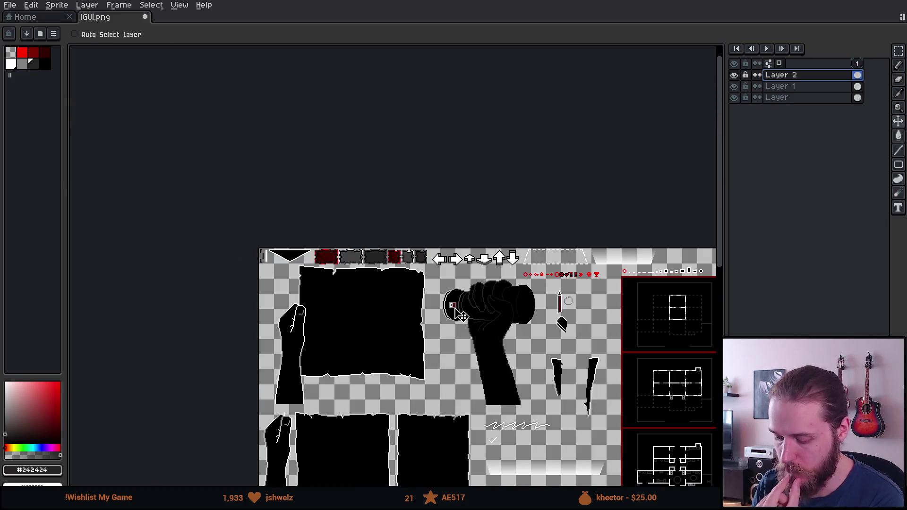
scroll(460, 313, up, 3)
scroll(452, 297, up, 1)
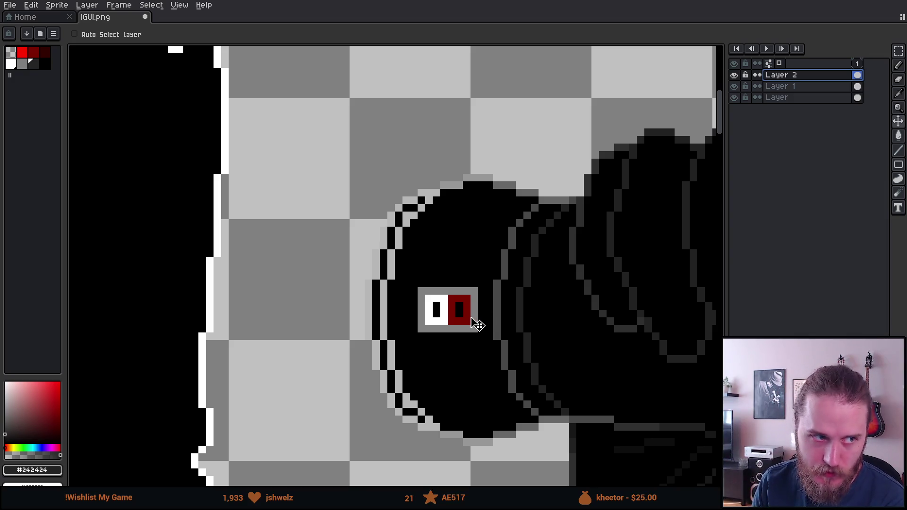
- Drag the white block into the right slot and nudge it up one pixel
mouse_move(479, 339)
mouse_down()
mouse_move(506, 334)
mouse_move(503, 341)
mouse_up()
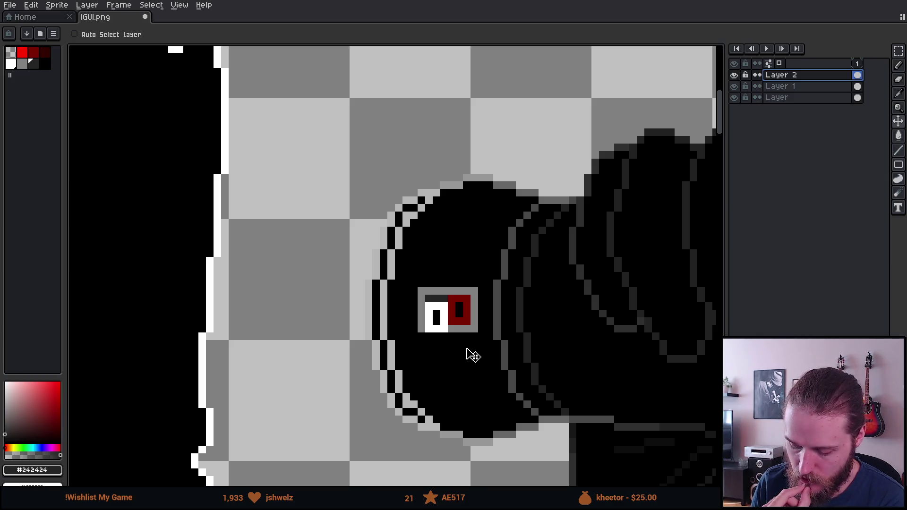
key(Up)
scroll(457, 338, down, 8)
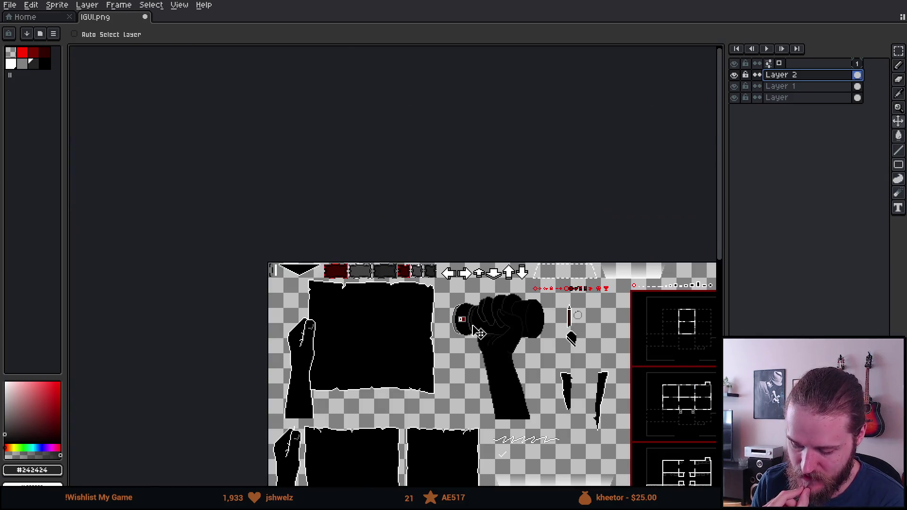
scroll(476, 320, up, 6)
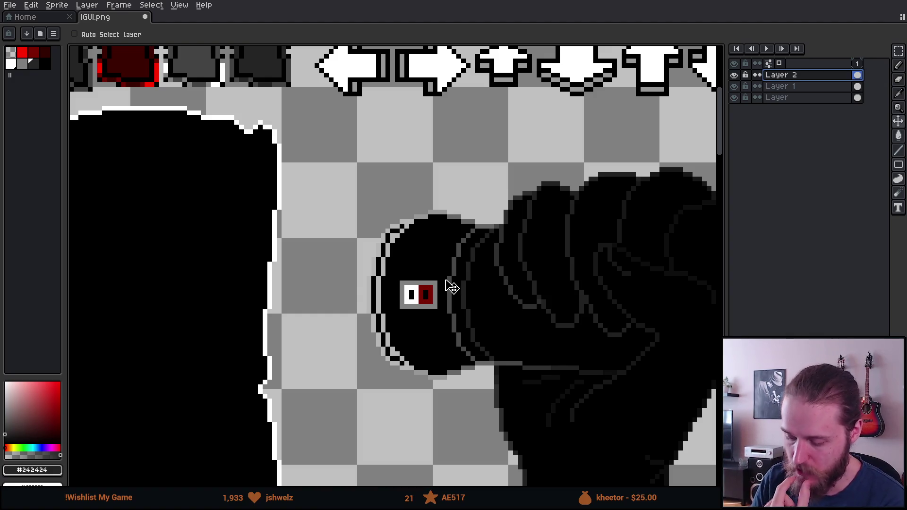
scroll(447, 283, up, 2)
scroll(423, 312, up, 4)
drag(346, 312, 414, 312)
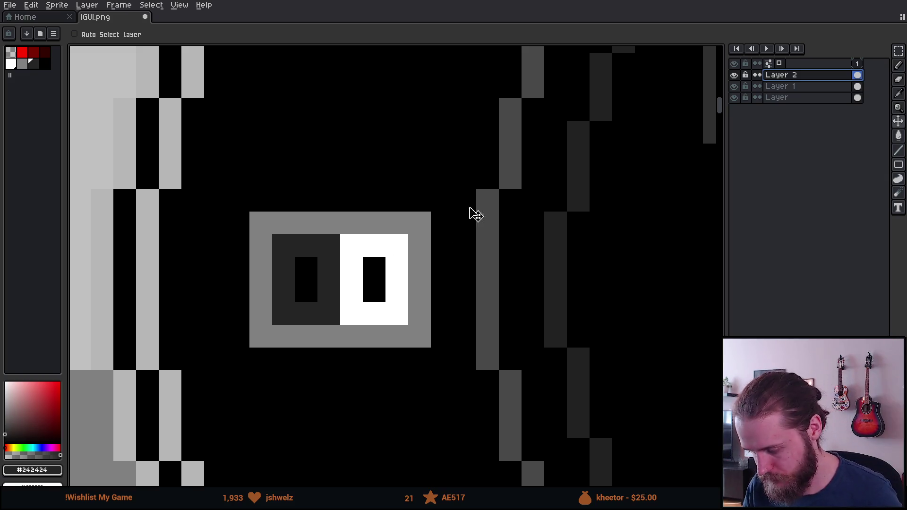
- Compare the layers, leaving the white button layer hidden and the slot layer active
click(735, 87)
click(734, 87)
click(735, 98)
click(734, 98)
click(734, 75)
click(735, 76)
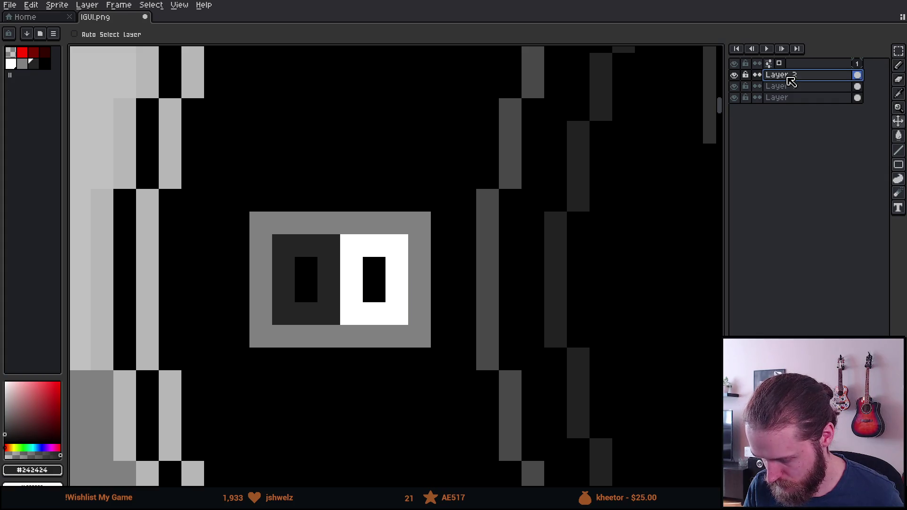
click(734, 75)
click(779, 87)
- Paint the slot interior black, add a dark red light and a grey mark beside it
key(b)
alt+click(375, 264)
mouse_move(310, 263)
mouse_down()
mouse_move(291, 248)
mouse_move(378, 241)
mouse_move(389, 294)
mouse_move(285, 315)
mouse_move(285, 264)
mouse_move(350, 261)
mouse_move(351, 295)
mouse_move(373, 291)
mouse_up()
click(34, 52)
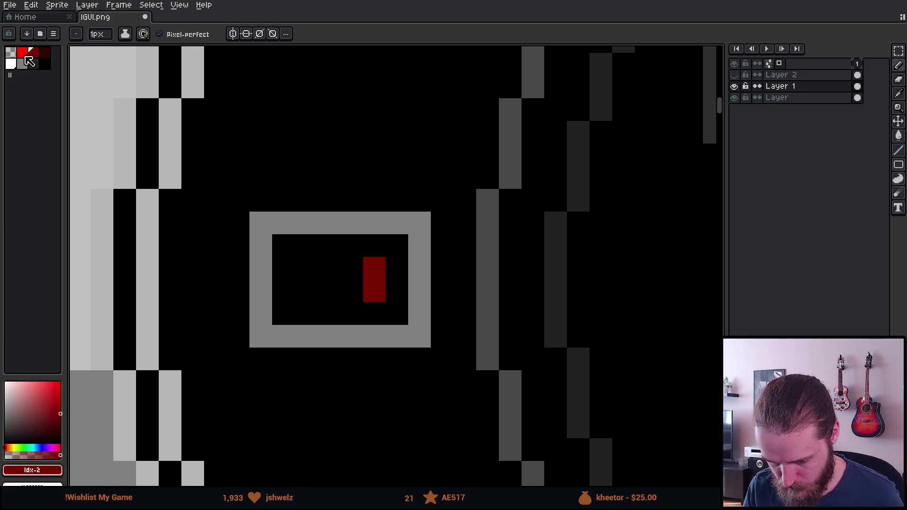
click(22, 64)
drag(307, 268, 306, 290)
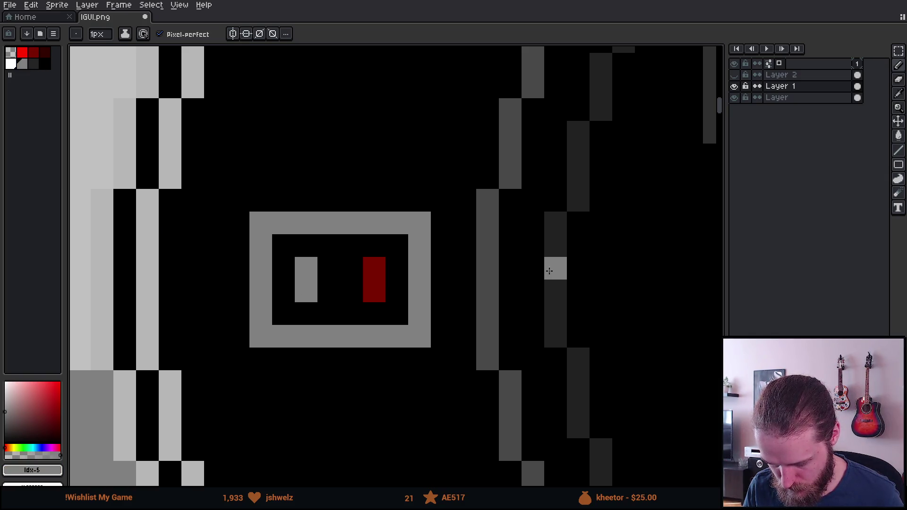
scroll(530, 267, down, 5)
- Show the button layer again and nudge the white button one pixel left
click(733, 74)
scroll(544, 254, down, 5)
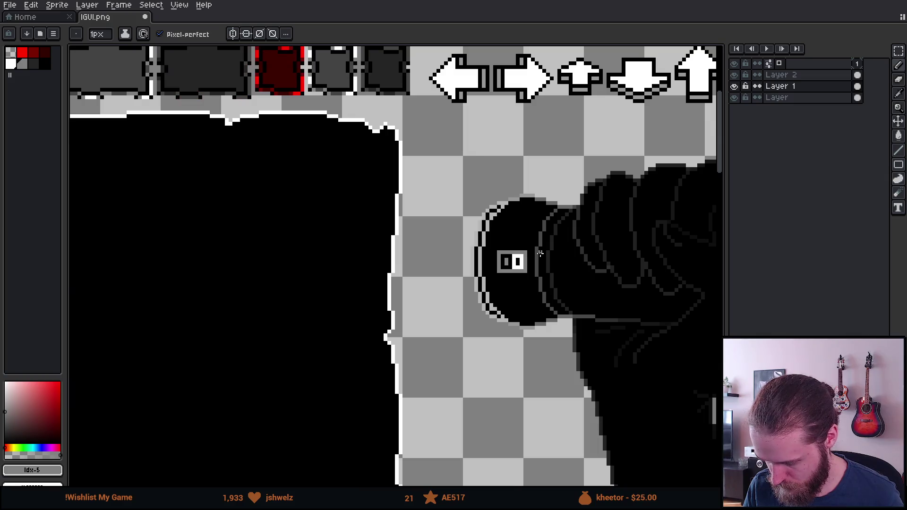
scroll(545, 254, up, 3)
key(ctrl+d)
click(780, 75)
key(v)
mouse_move(546, 304)
mouse_down()
mouse_move(535, 307)
mouse_move(555, 304)
mouse_move(533, 306)
mouse_up()
scroll(534, 306, up, 5)
- Darken all four frame corner pixels with dark grey on the slot layer
click(799, 87)
click(34, 63)
key(b)
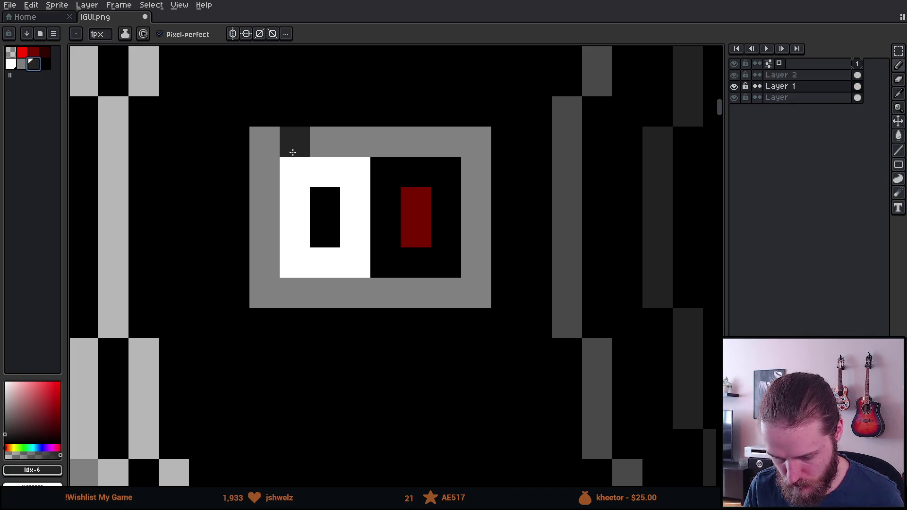
click(264, 141)
click(476, 141)
click(476, 293)
click(265, 293)
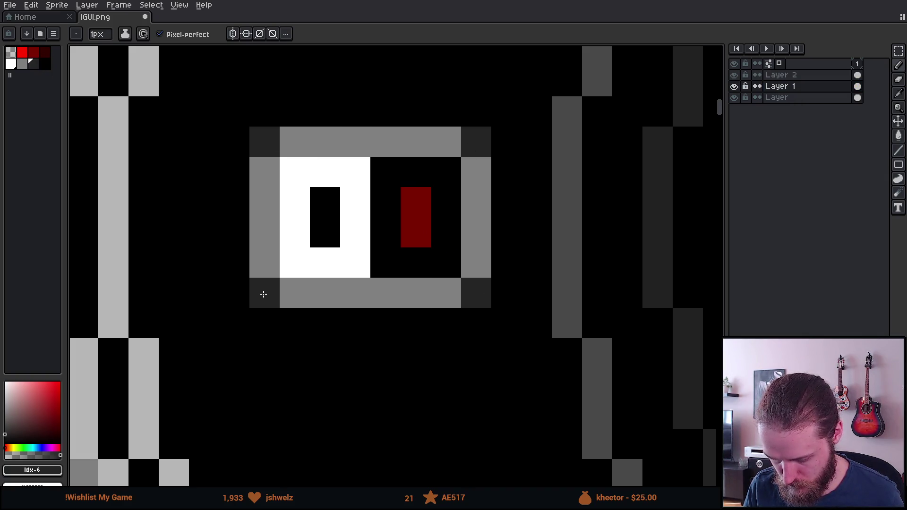
scroll(472, 362, down, 5)
scroll(472, 361, up, 3)
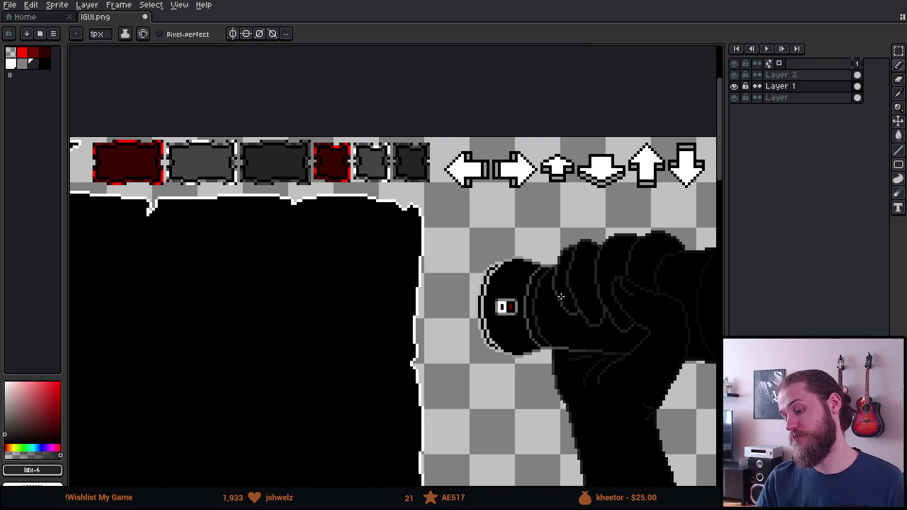
click(802, 74)
key(v)
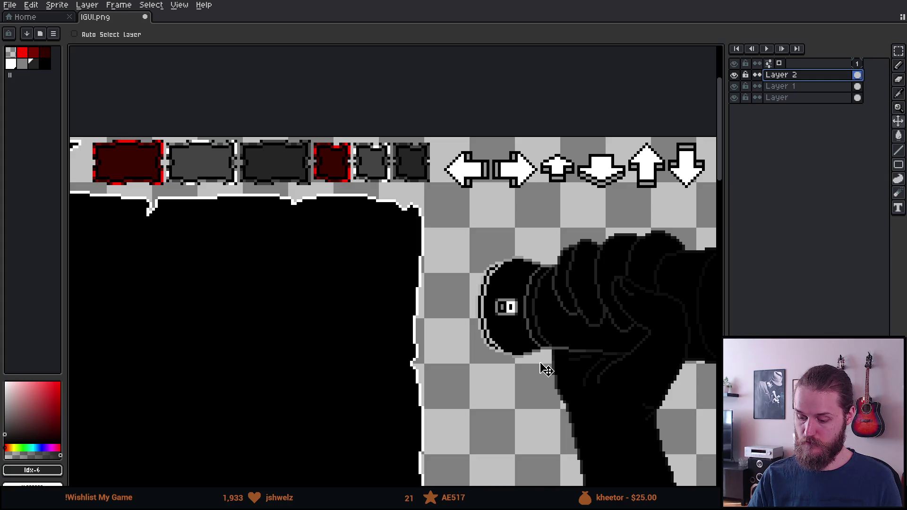
- Slide the white button left, then paint over the red light in sampled black
drag(543, 369, 539, 368)
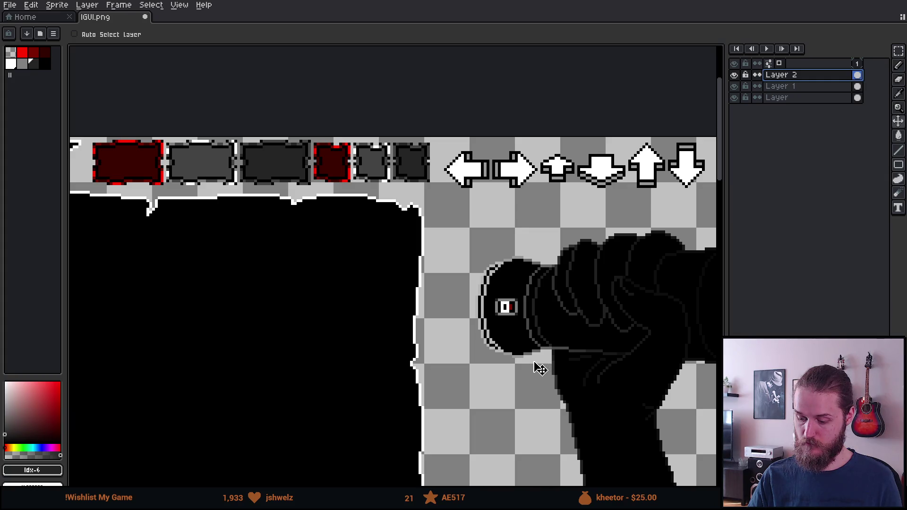
scroll(520, 318, up, 6)
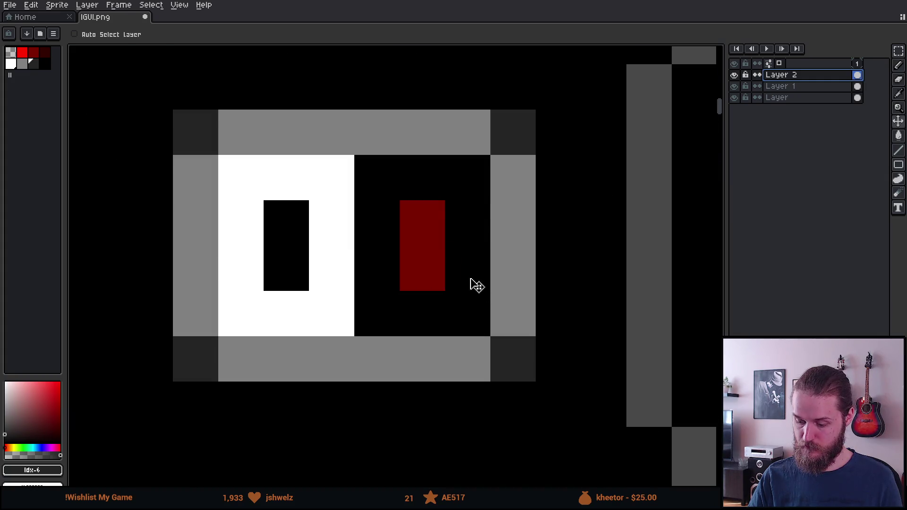
click(779, 86)
key(i)
click(456, 251)
key(b)
mouse_move(457, 251)
mouse_down()
mouse_move(431, 201)
mouse_move(417, 251)
mouse_up()
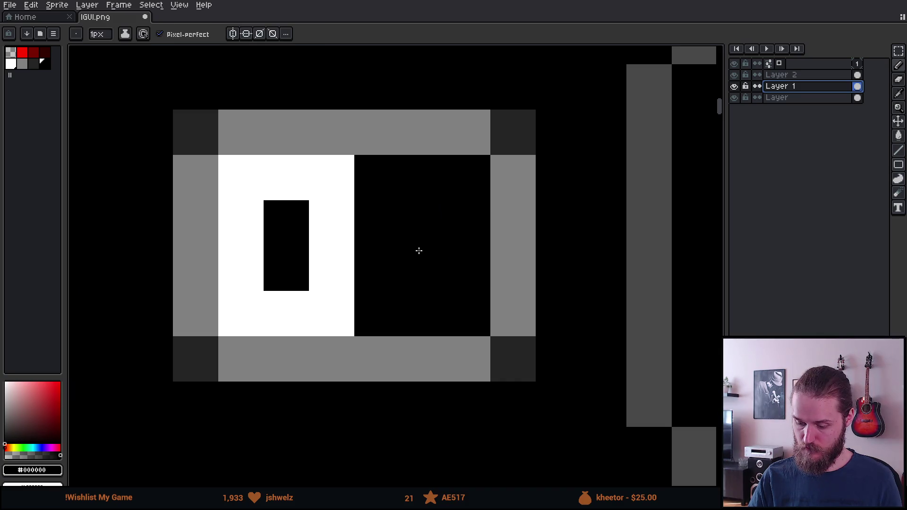
- Redraw the red light as a 2x2 block and add one dark red pixel nearby
mouse_move(366, 228)
mouse_down()
mouse_move(455, 241)
mouse_move(384, 257)
mouse_move(465, 311)
mouse_up()
scroll(465, 310, down, 5)
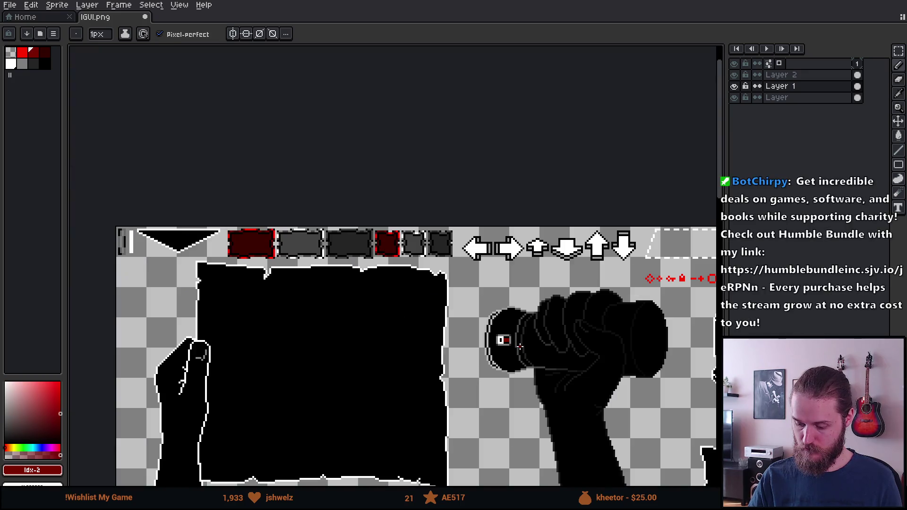
scroll(424, 305, up, 5)
key(ctrl+z)
key(ctrl+z)
key(ctrl+z)
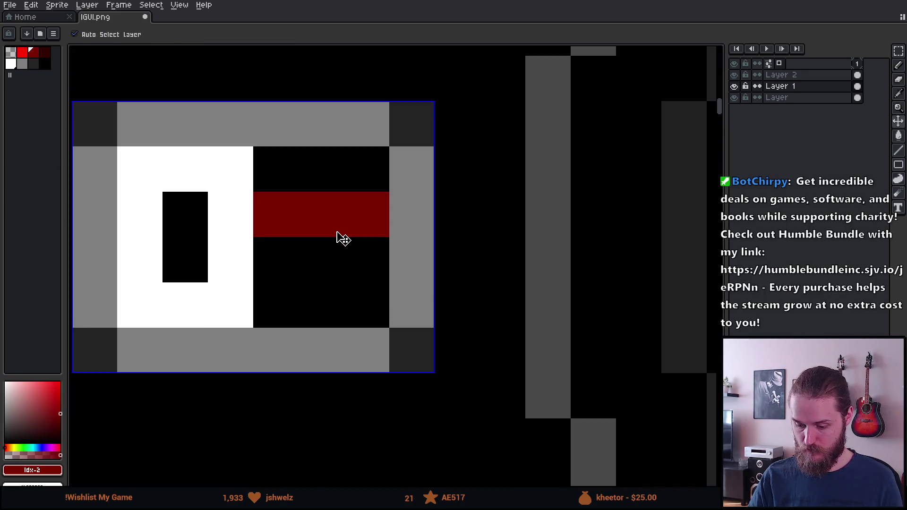
mouse_move(336, 233)
mouse_down()
mouse_move(326, 261)
mouse_move(274, 268)
mouse_up()
scroll(275, 267, down, 4)
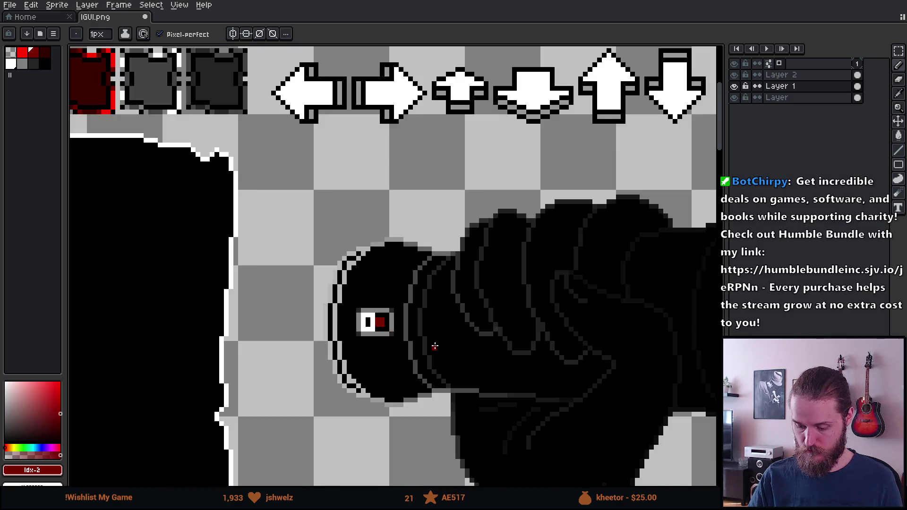
scroll(424, 351, up, 2)
click(424, 351)
scroll(401, 337, up, 3)
scroll(400, 338, up, 2)
- Slide the white button one pixel right and add a grey pixel beside the slot mark
click(795, 76)
key(v)
drag(489, 260, 512, 259)
click(806, 87)
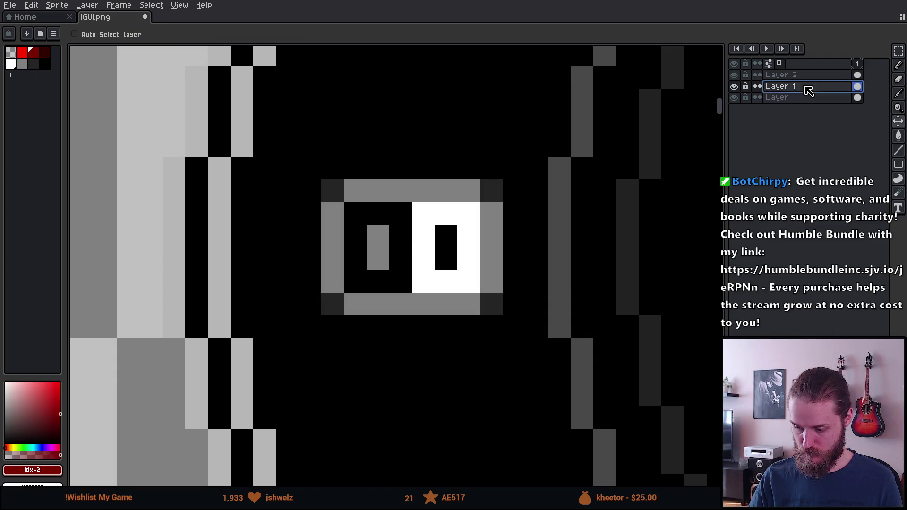
key(i)
click(381, 235)
key(b)
click(400, 255)
- Nudge the white button on Layer 2 slightly left
scroll(427, 315, down, 5)
scroll(471, 342, down, 2)
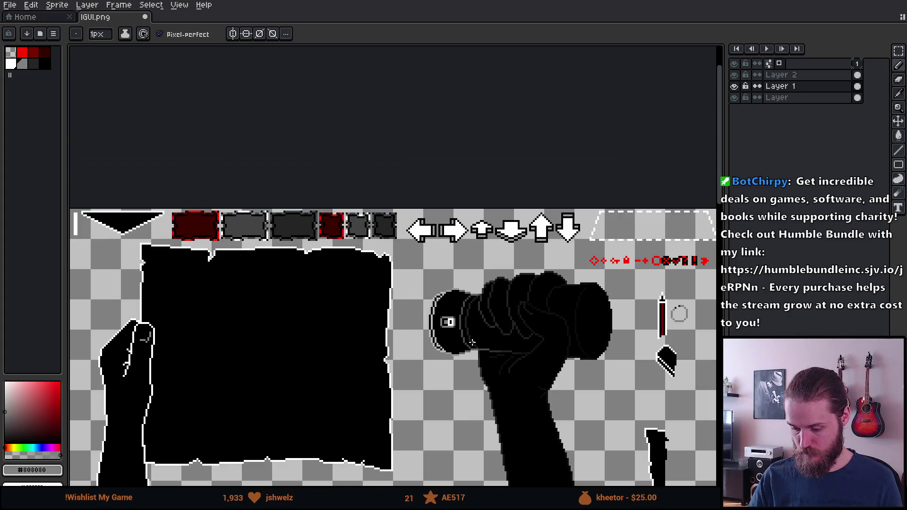
scroll(453, 336, up, 3)
click(803, 75)
key(v)
mouse_move(474, 366)
mouse_down()
mouse_move(459, 370)
mouse_move(478, 371)
mouse_up()
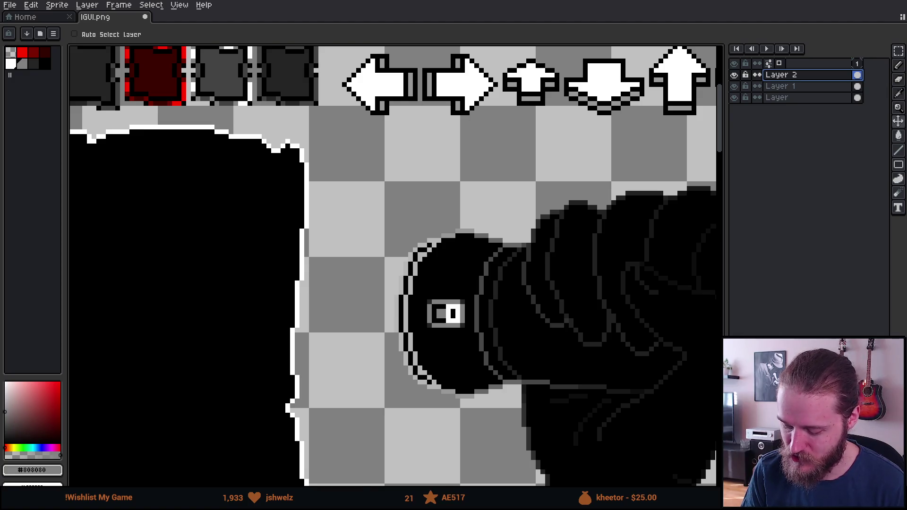
- Toggle the button and slot layers' visibility to compare, then make the slot layer active
scroll(571, 237, down, 5)
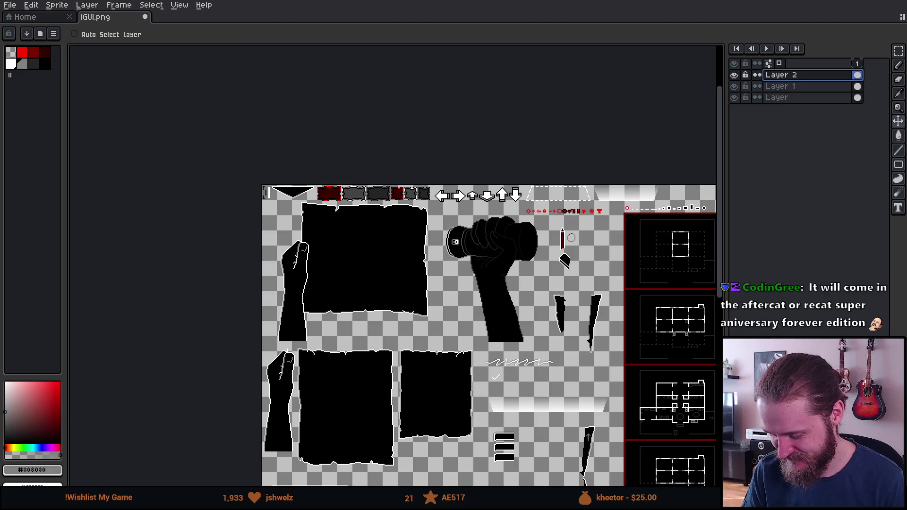
scroll(455, 242, up, 4)
click(734, 75)
click(734, 75)
click(734, 86)
click(734, 87)
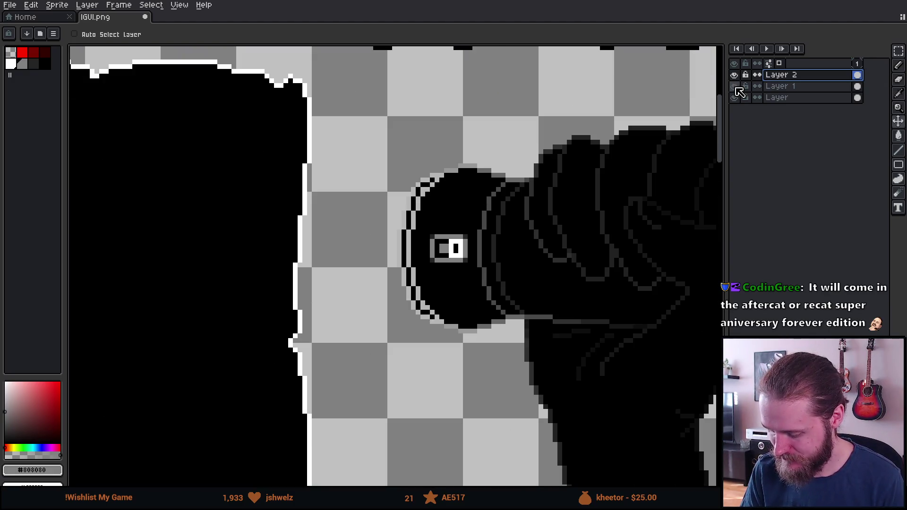
click(774, 87)
- Carry the slot graphic to the sprite sheet's empty top-left corner
drag(385, 213, 334, 257)
scroll(352, 265, down, 2)
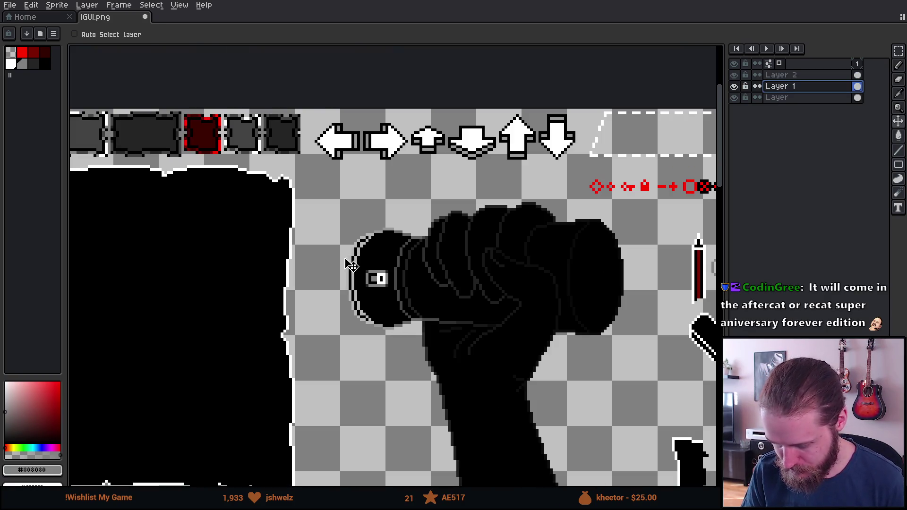
scroll(373, 257, up, 1)
scroll(369, 257, down, 2)
mouse_move(380, 283)
mouse_down()
mouse_move(572, 268)
mouse_move(511, 320)
mouse_move(406, 324)
mouse_move(125, 243)
mouse_up()
scroll(208, 271, up, 2)
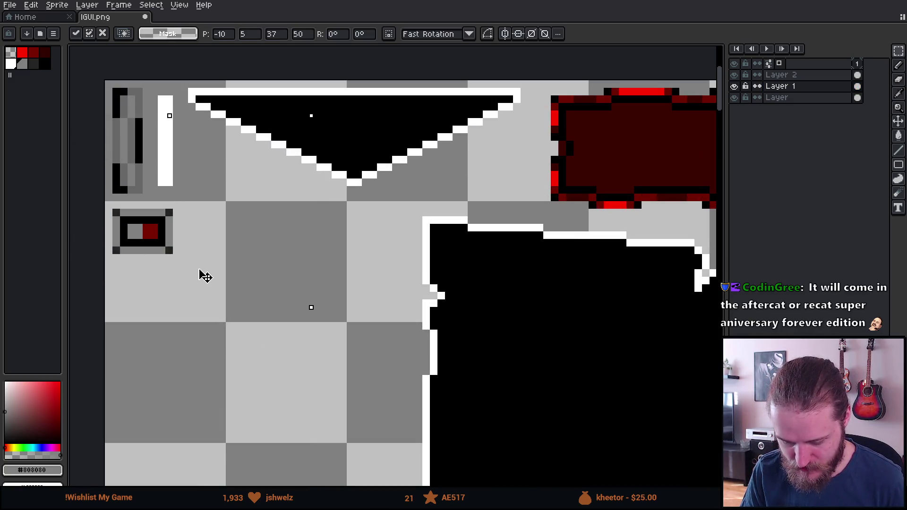
- Commit the slot graphic in its new top-left position
scroll(206, 277, down, 2)
key(Return)
scroll(464, 334, down, 2)
scroll(463, 334, up, 2)
- Select the white button on Layer 2 and place it just below the slot
click(780, 75)
drag(419, 208, 489, 320)
mouse_move(448, 264)
mouse_down()
mouse_move(132, 223)
mouse_move(102, 203)
mouse_up()
drag(102, 203, 189, 245)
scroll(203, 241, up, 3)
drag(347, 299, 272, 321)
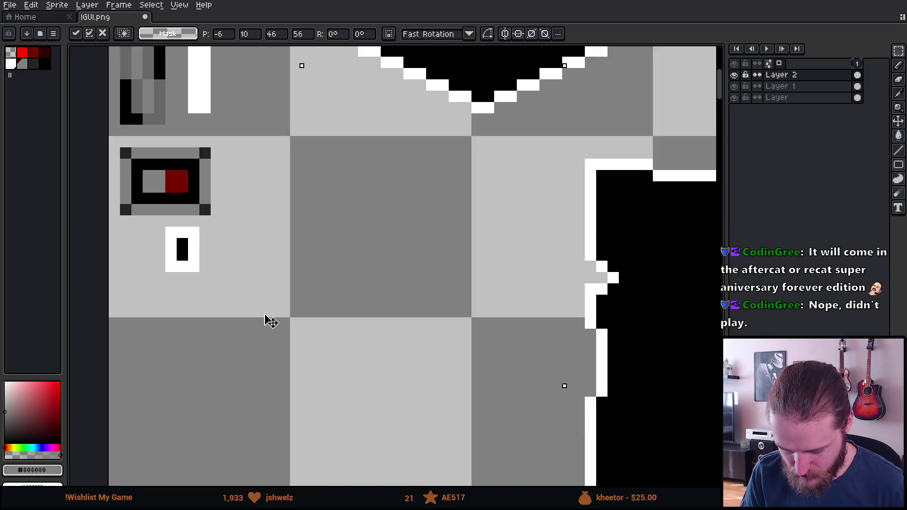
scroll(543, 271, down, 2)
key(Return)
- Save the IGUI.png sprite sheet
scroll(514, 228, down, 1)
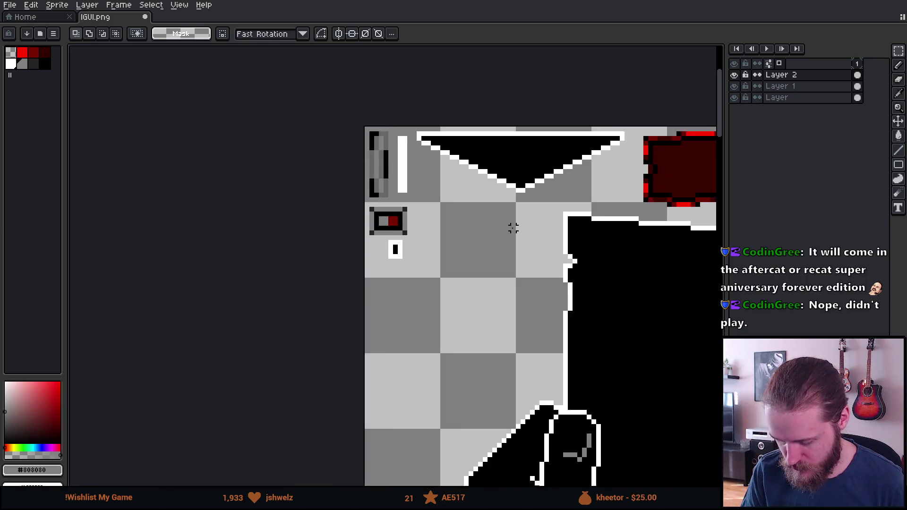
scroll(348, 249, down, 2)
scroll(225, 265, down, 1)
scroll(309, 250, up, 2)
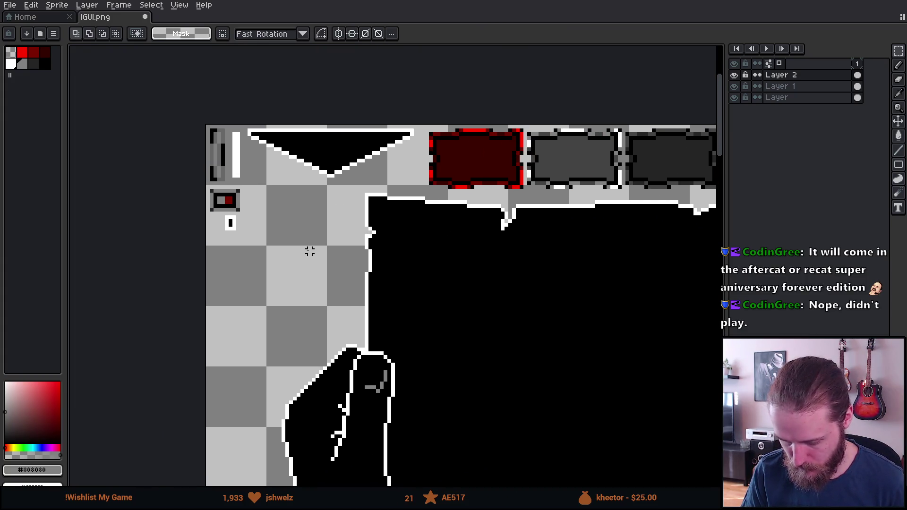
key(ctrl+s)
drag(486, 267, 472, 257)
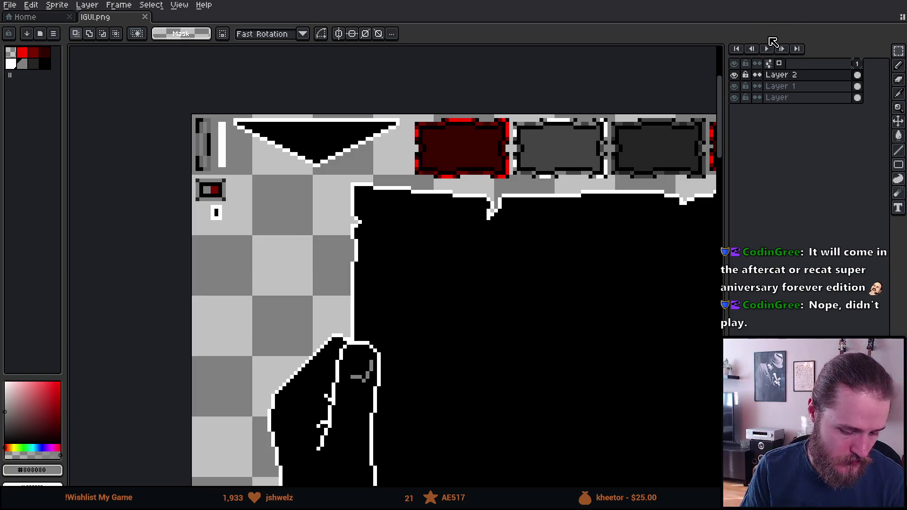
key(alt+Tab)
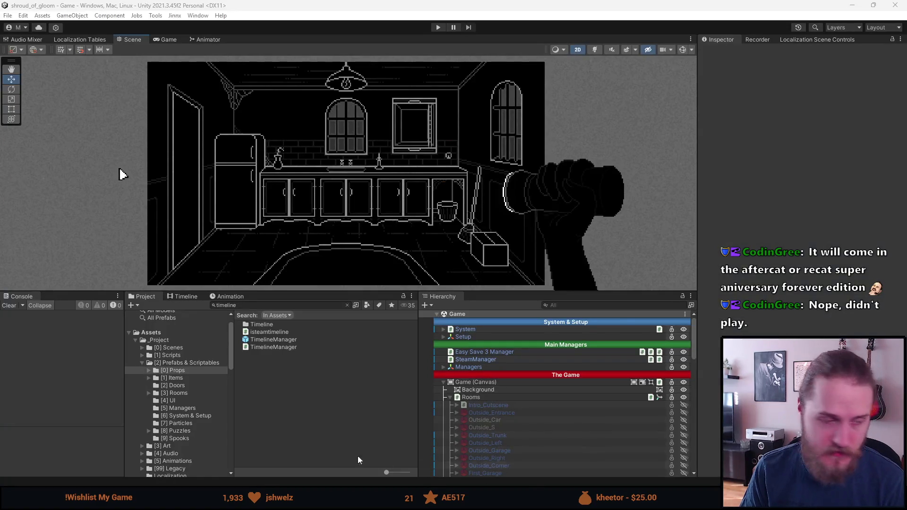
- Scroll the Hierarchy down to the First_Kitchen lamp objects and enter Play mode
scroll(484, 421, down, 2)
scroll(484, 422, down, 8)
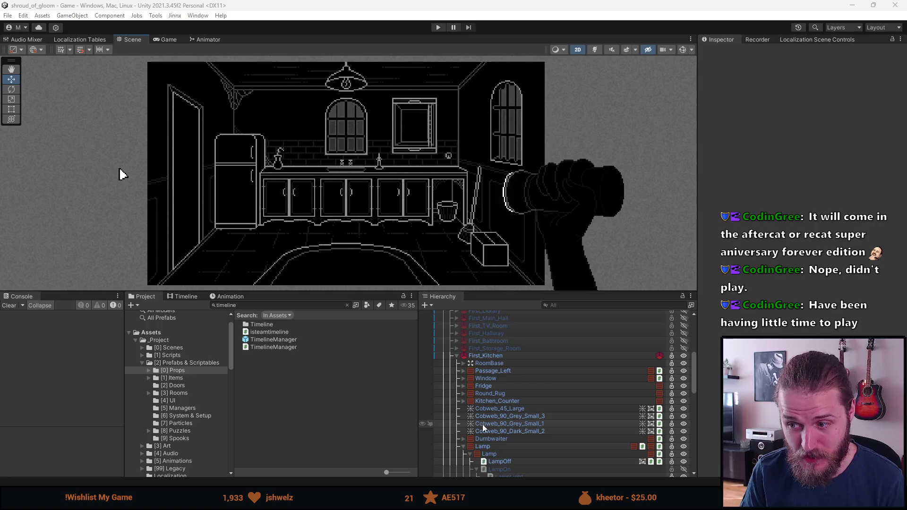
scroll(483, 424, down, 4)
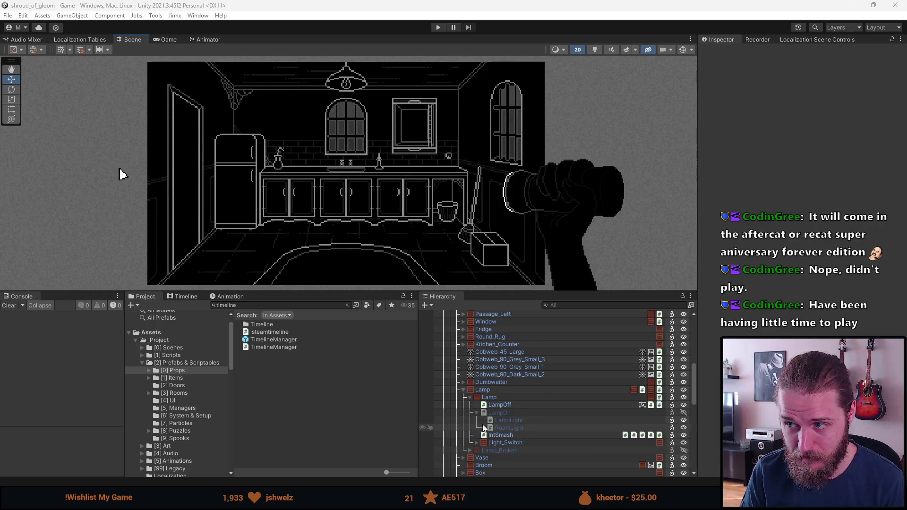
click(439, 27)
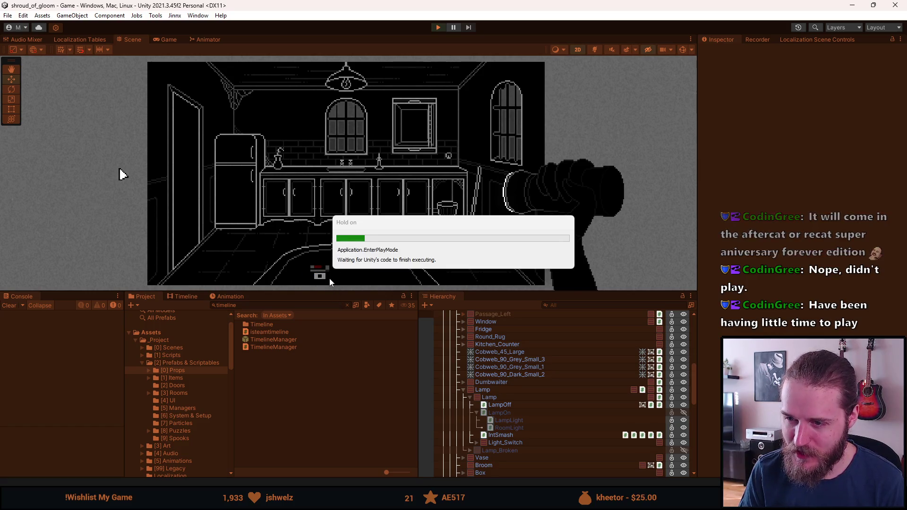
- Enlarge the Game view, play-test the kitchen, stop playing, and clear the old asset search
drag(348, 290, 349, 399)
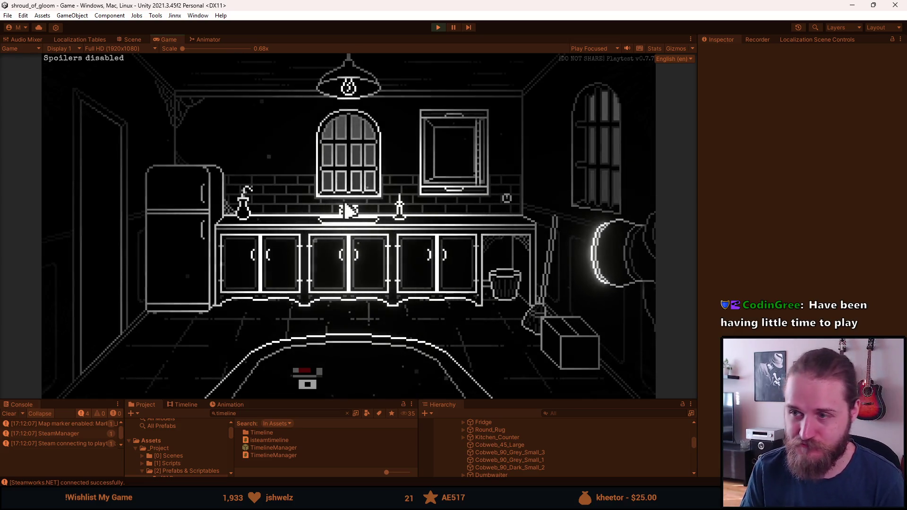
click(439, 31)
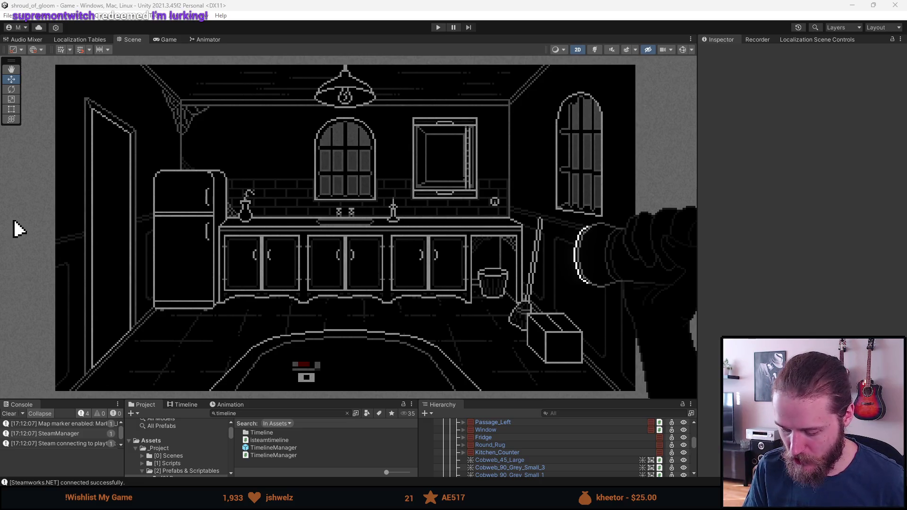
click(258, 413)
key(BackSpace)
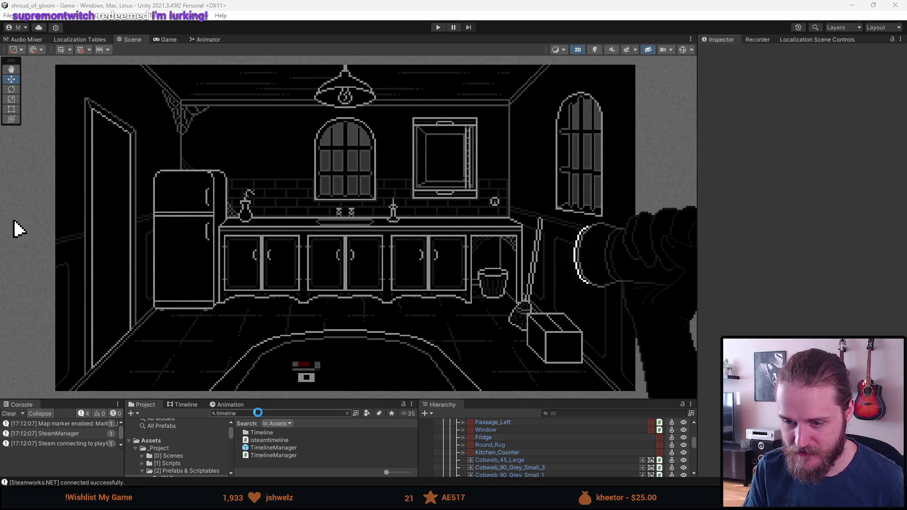
- Find the IGUI texture in the Project and open it in the Sprite Editor
text(igui)
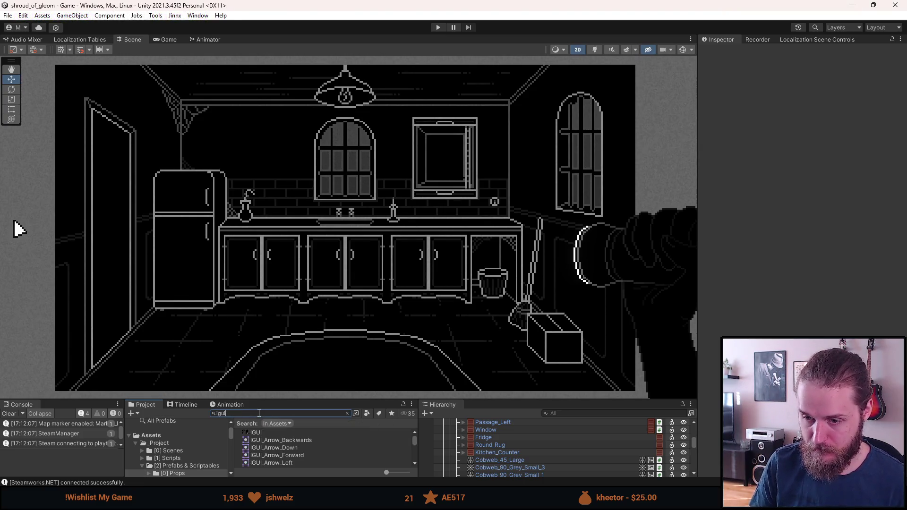
click(269, 432)
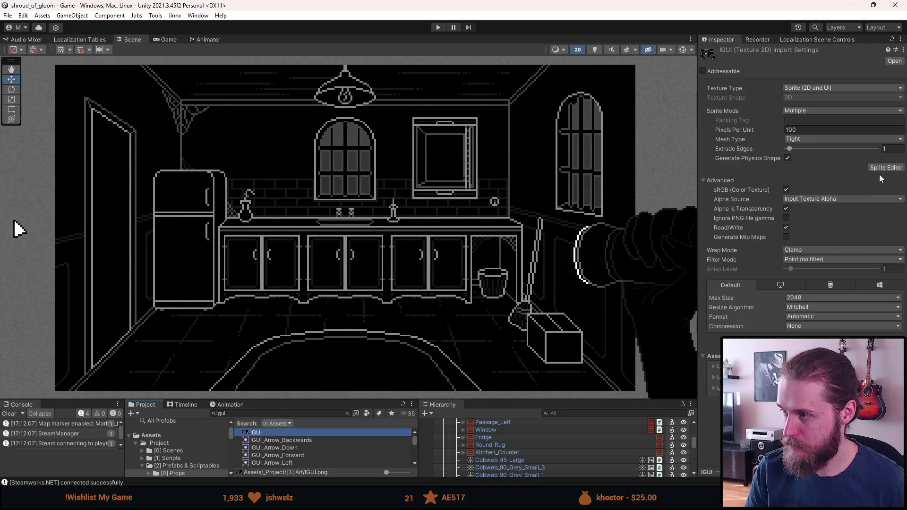
click(885, 167)
scroll(399, 166, up, 6)
scroll(255, 152, down, 2)
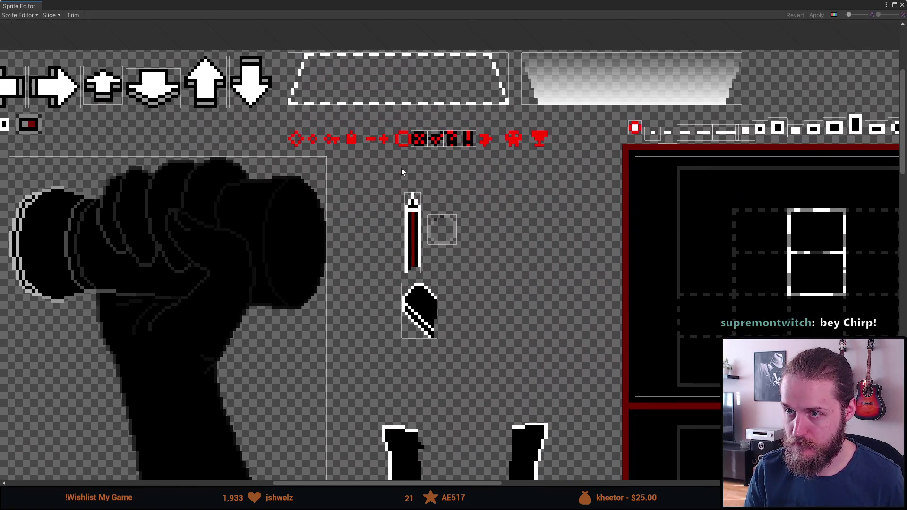
scroll(194, 95, up, 2)
scroll(186, 146, up, 5)
scroll(186, 184, up, 3)
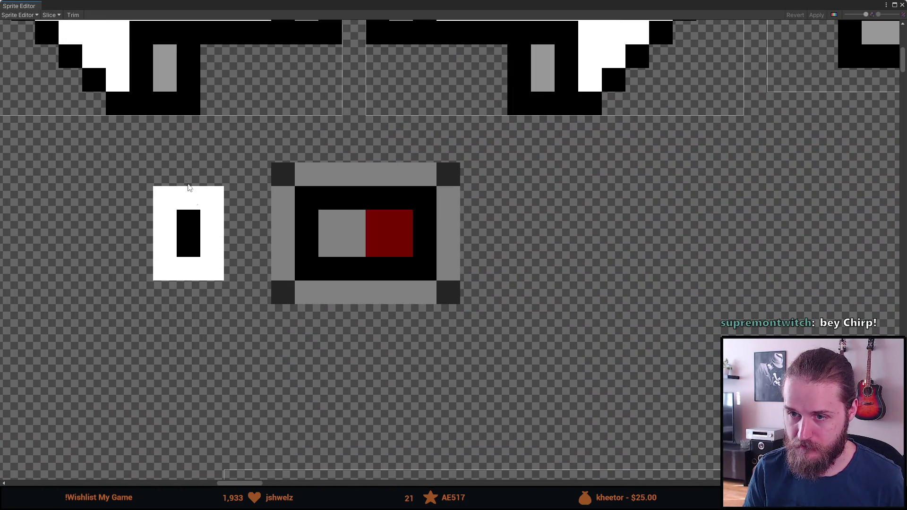
scroll(187, 184, up, 2)
- Slice the white slot icon and the grey-and-red button icon as new sprites, and apply
mouse_move(214, 149)
mouse_down()
mouse_move(310, 282)
mouse_move(331, 288)
mouse_up()
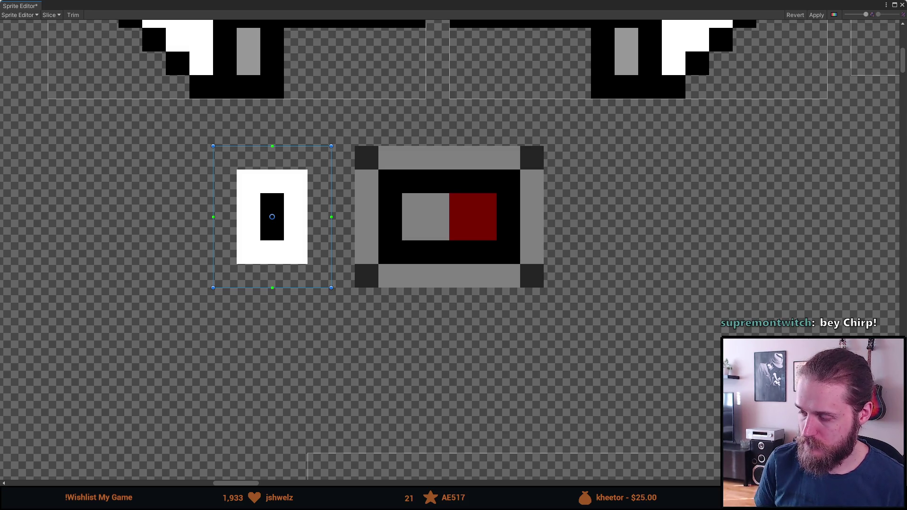
drag(355, 147, 538, 284)
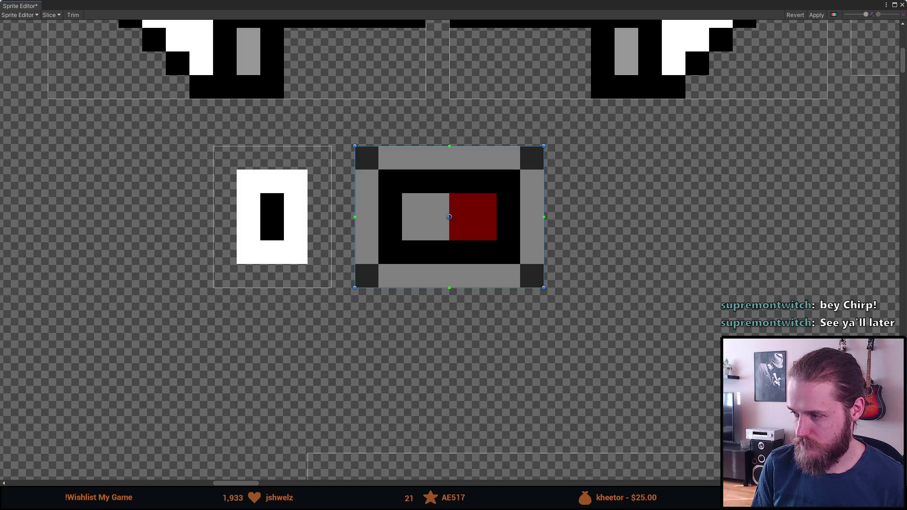
click(816, 14)
click(902, 6)
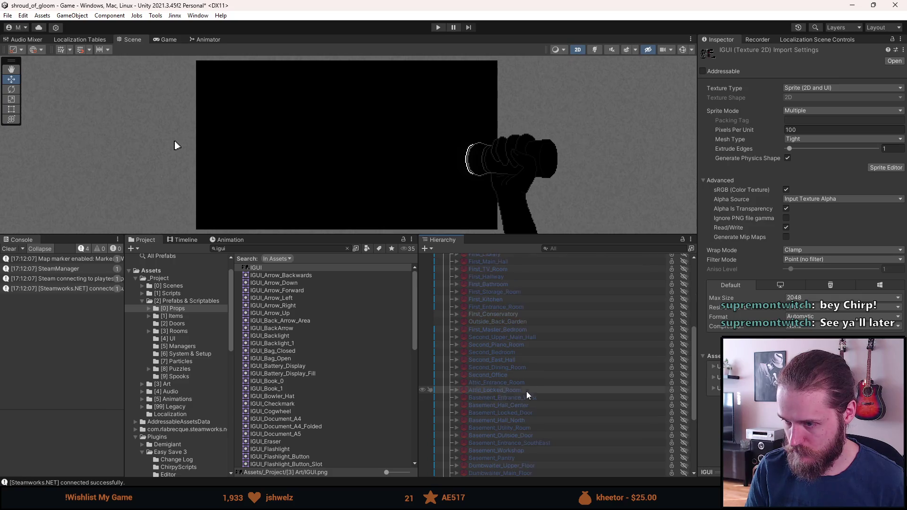
- Make the kitchen room visible again in the scene
scroll(504, 359, down, 10)
scroll(488, 390, up, 9)
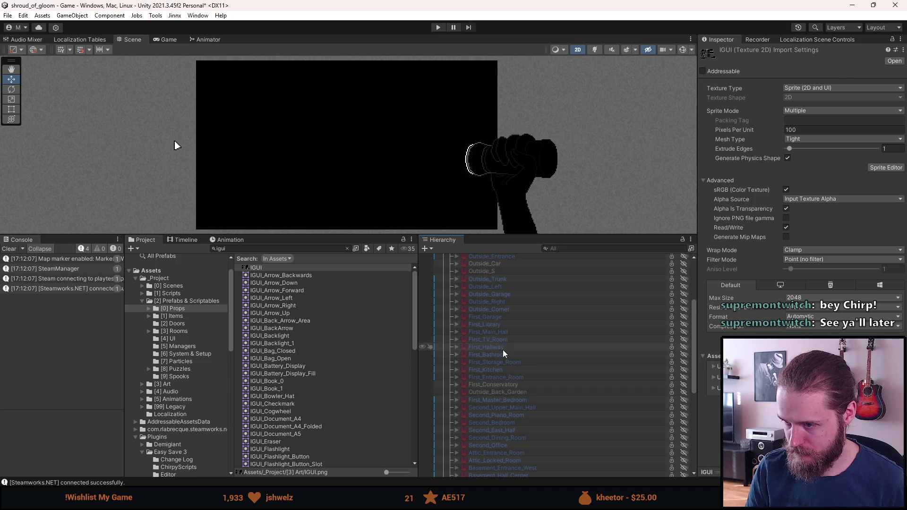
scroll(512, 325, up, 4)
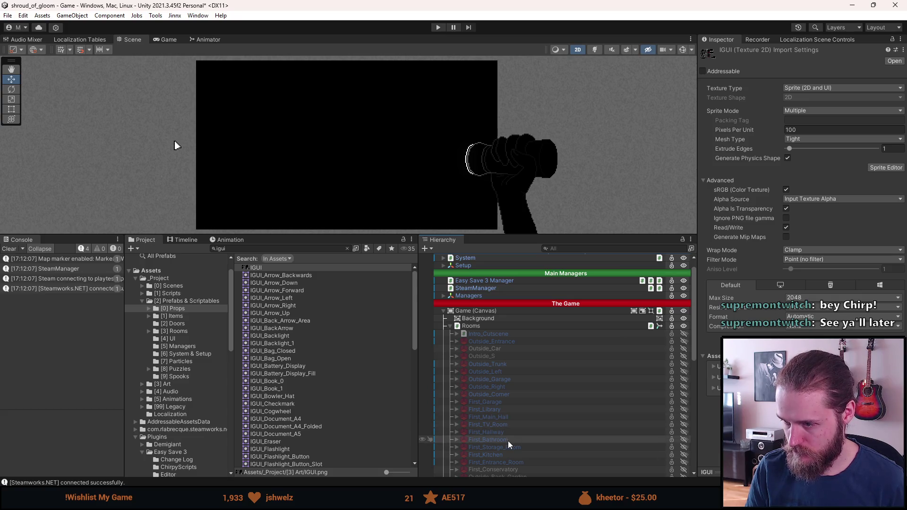
click(506, 455)
- Expand UI (Canvas) in the Hierarchy to list its children, including Flashlight
scroll(514, 450, down, 10)
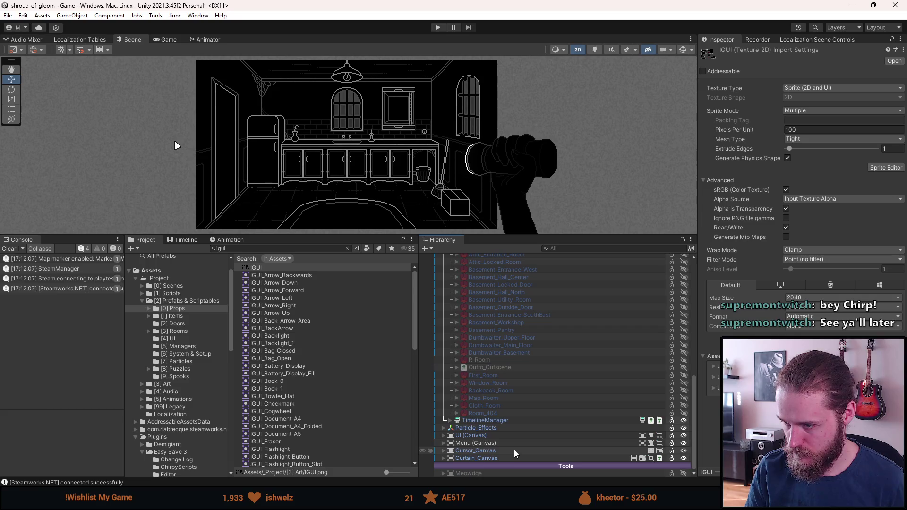
click(444, 436)
scroll(498, 435, down, 5)
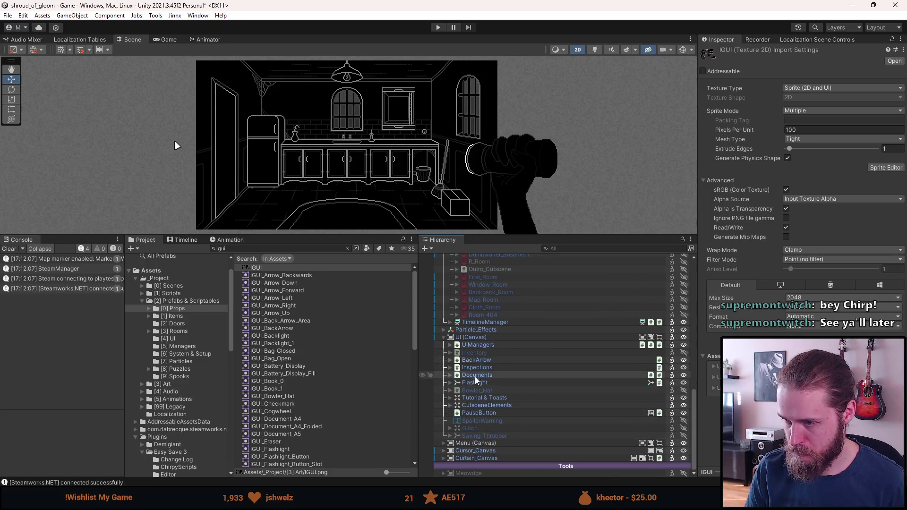
- Expand Flashlight and FlashlightObject in the Hierarchy to reveal children such as BatteryDisplay
click(461, 382)
click(451, 382)
click(482, 392)
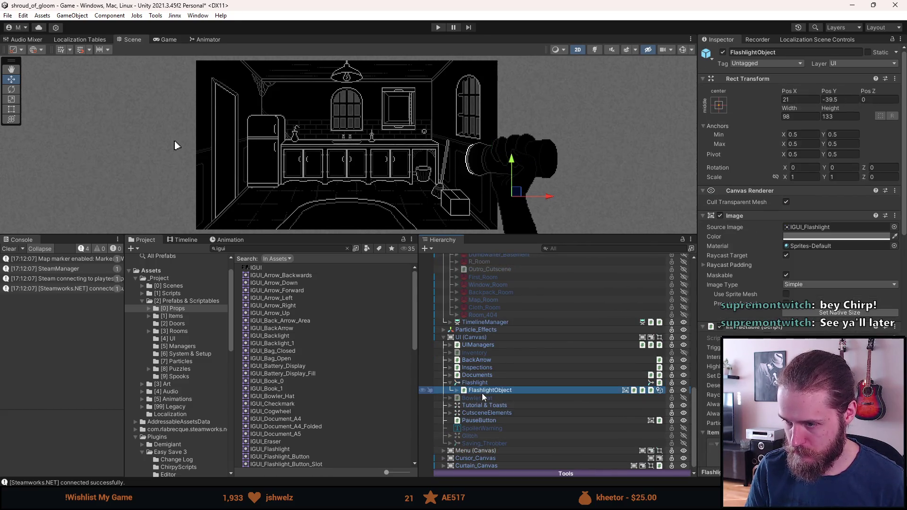
click(458, 391)
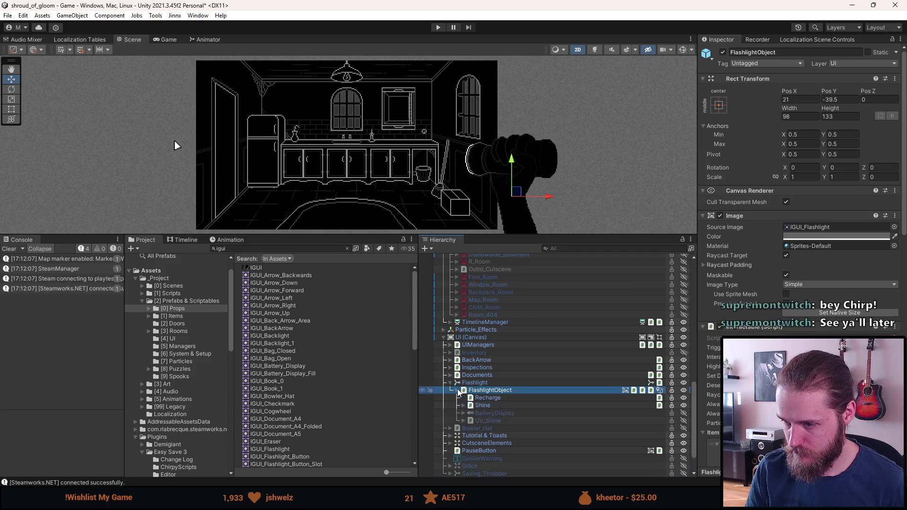
click(488, 415)
- Frame FlashlightObject in the scene and create an empty child GameObject under it
scroll(486, 189, up, 3)
scroll(460, 175, down, 2)
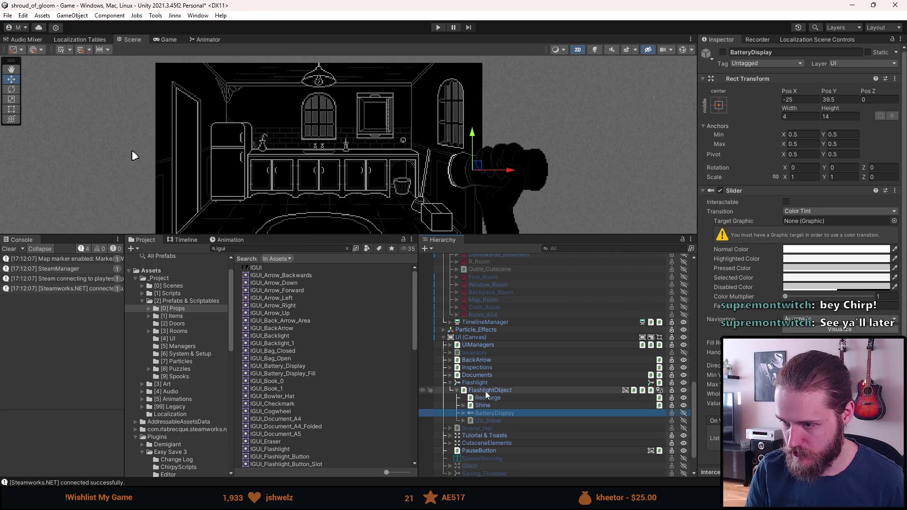
double_click(483, 336)
double_click(489, 390)
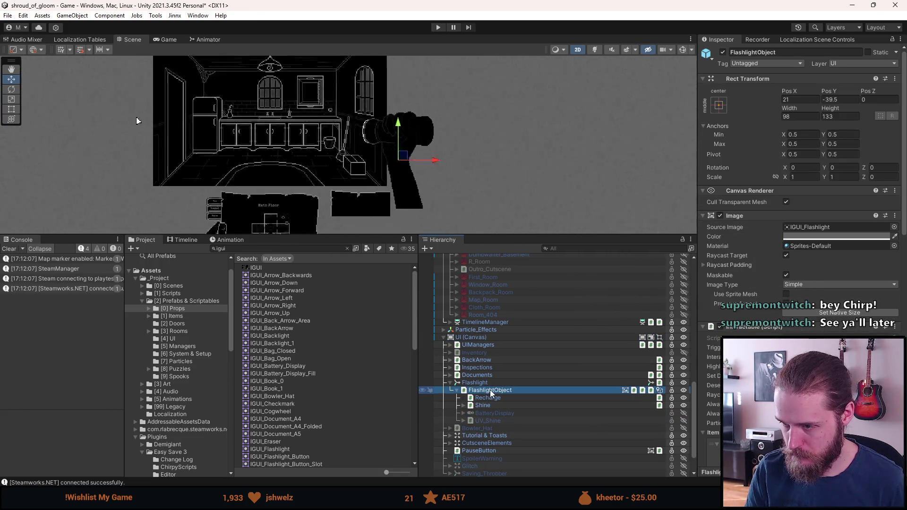
scroll(304, 95, up, 5)
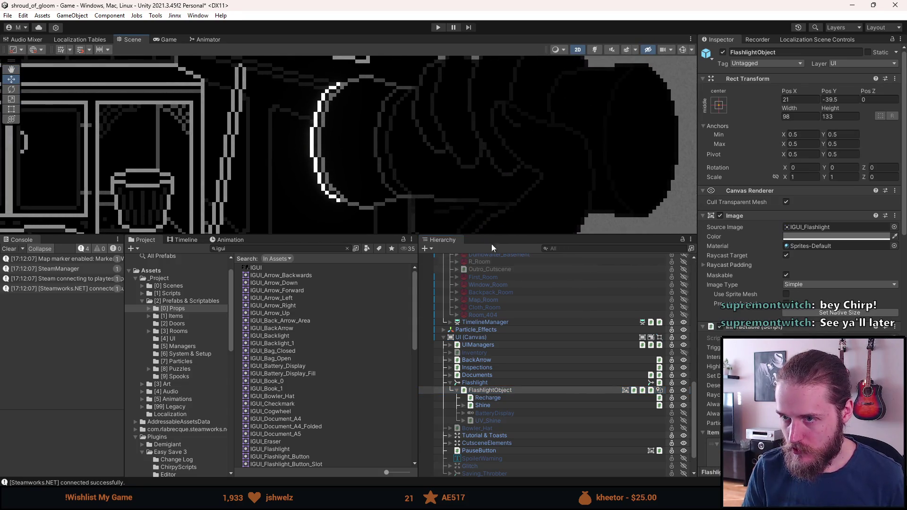
right_click(497, 390)
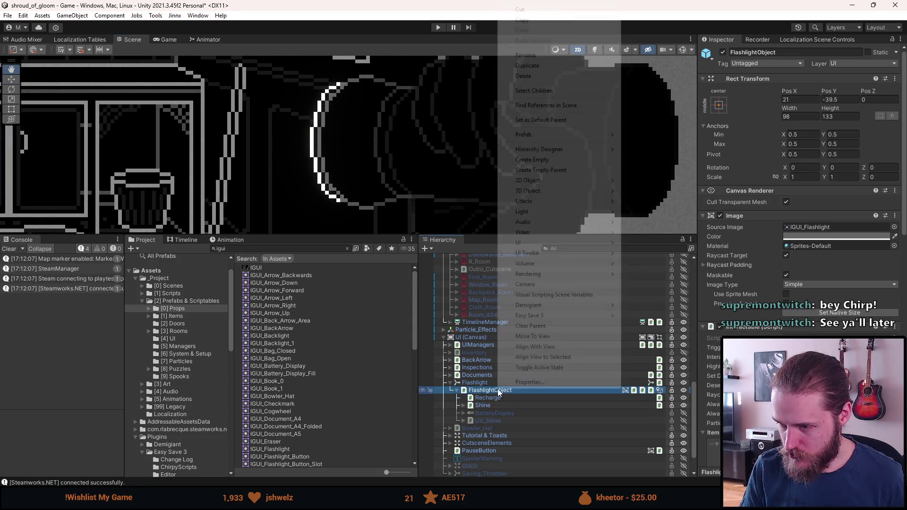
click(551, 160)
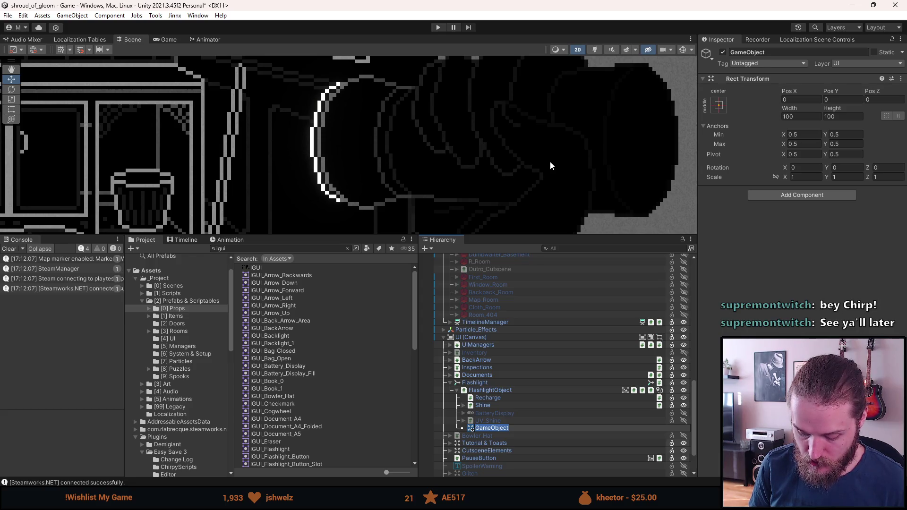
- Name the new empty child Mode_Indicator
text(Mode_)
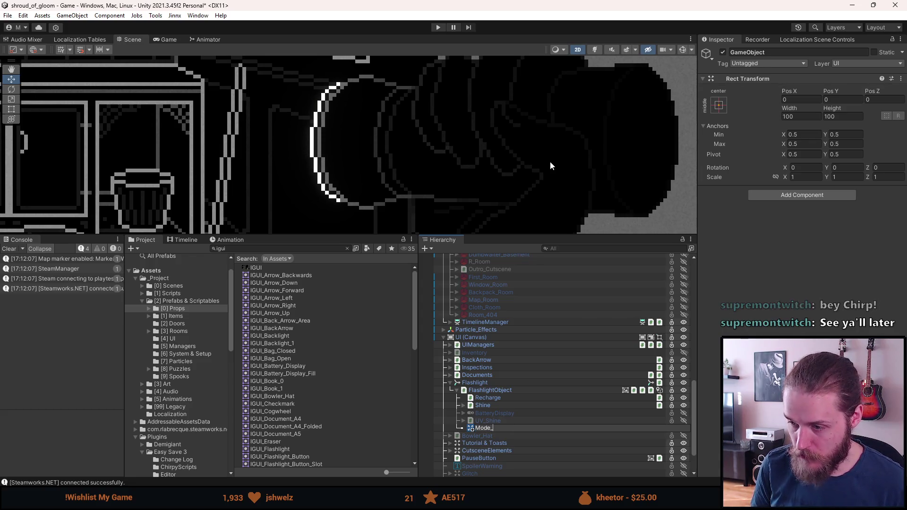
text(Indicator)
key(Return)
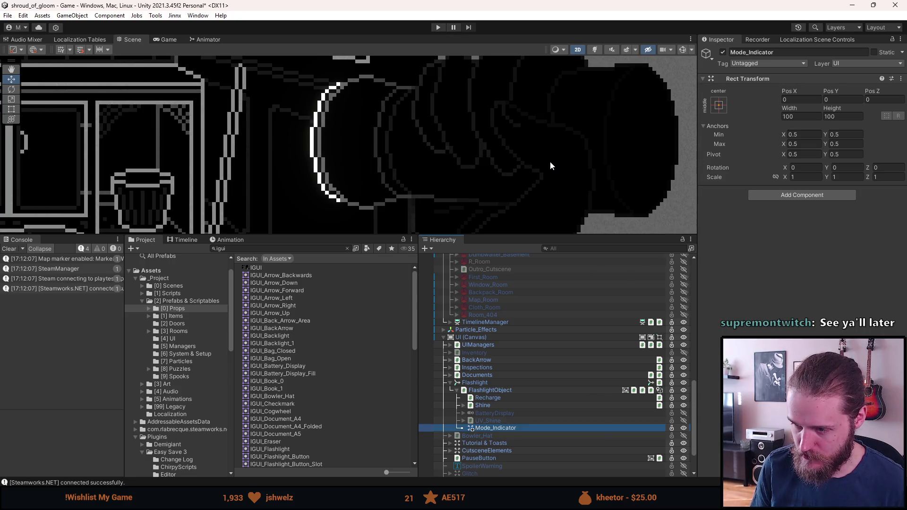
right_click(488, 428)
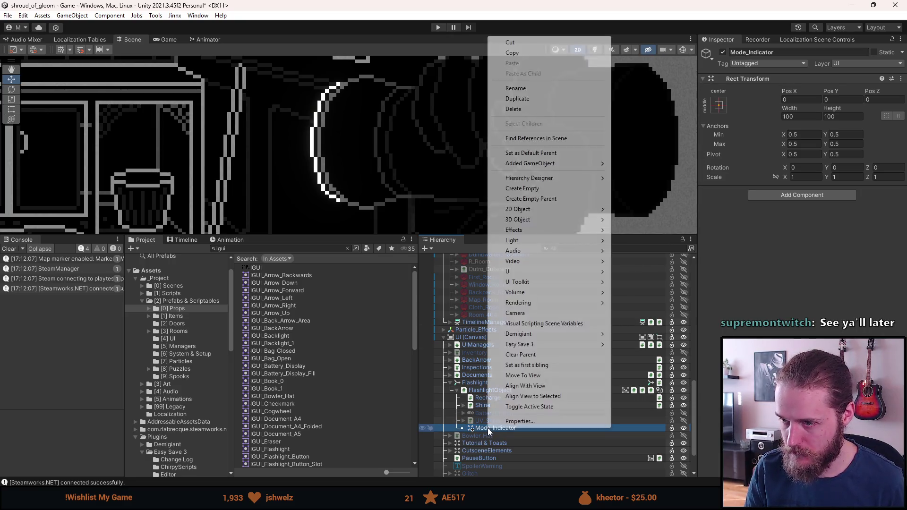
key(Escape)
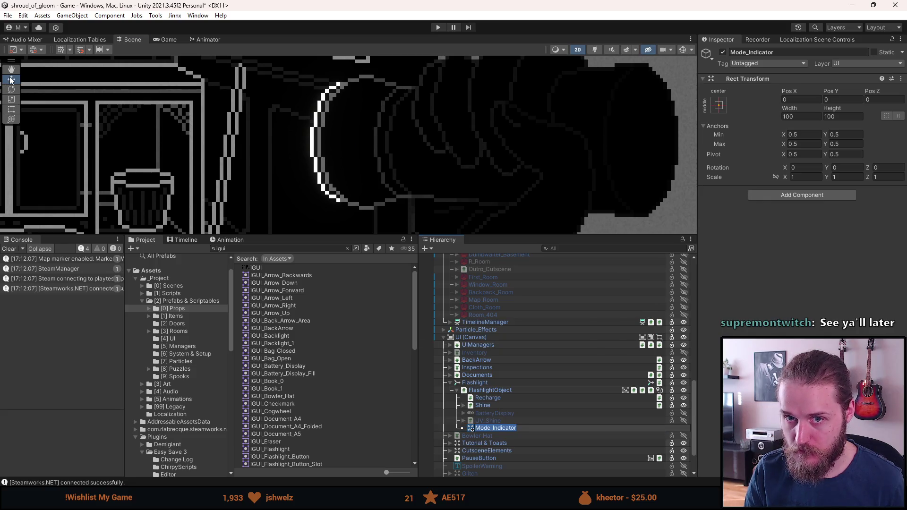
- Reselect Mode_Indicator in the Hierarchy and bring up its options for adding a child
scroll(288, 148, down, 3)
scroll(443, 153, up, 3)
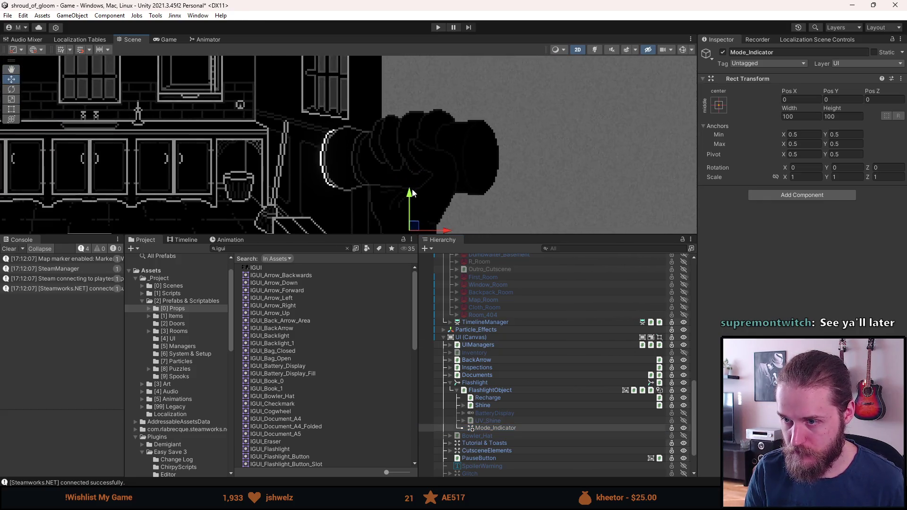
scroll(443, 153, down, 1)
click(495, 427)
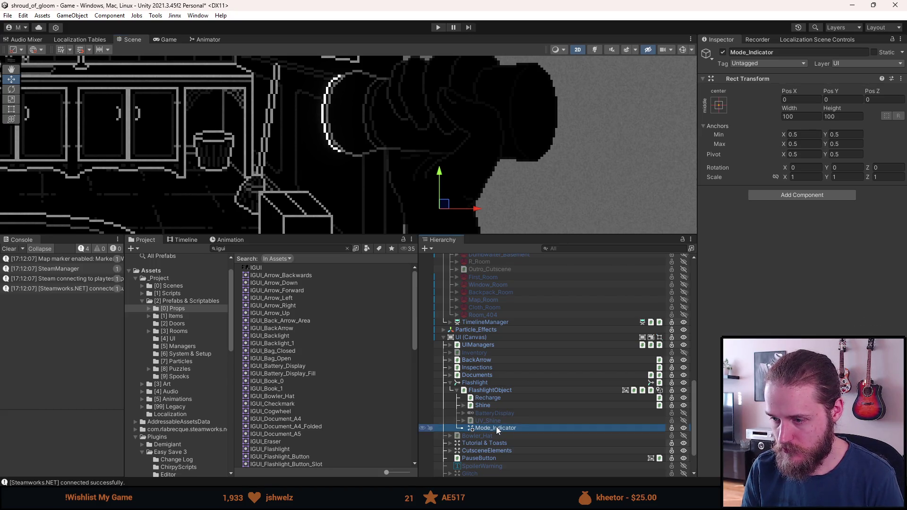
right_click(517, 427)
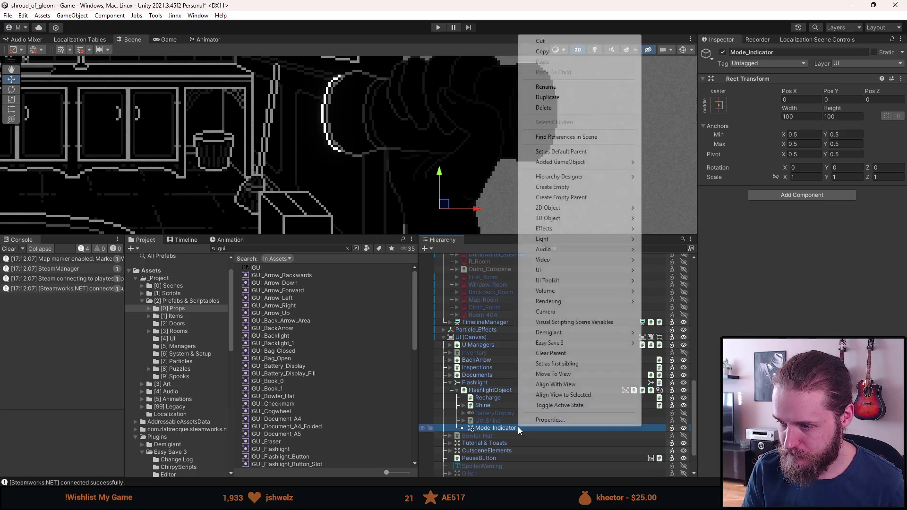
- Add a UI Image child named Image under Mode_Indicator showing the IGUI_Flashlight_Button_Slot sprite
mouse_move(591, 270)
click(664, 270)
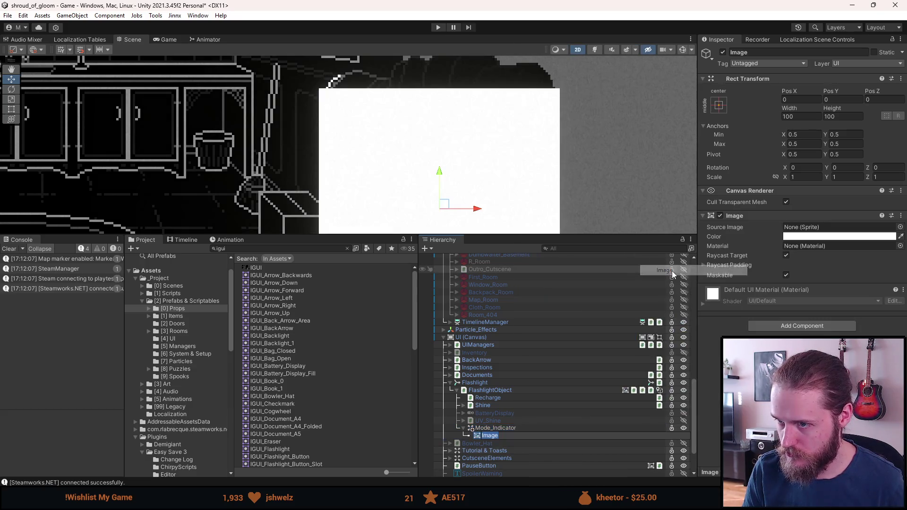
key(Return)
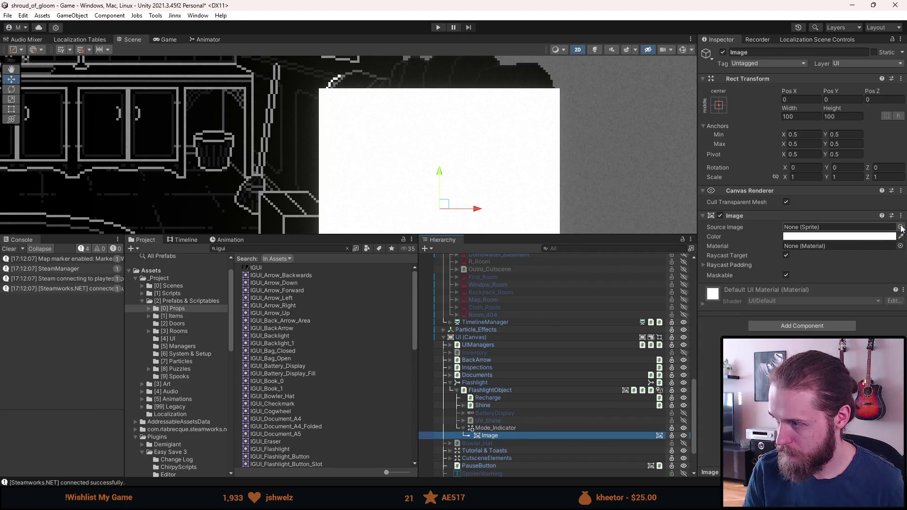
click(900, 227)
text(flkash)
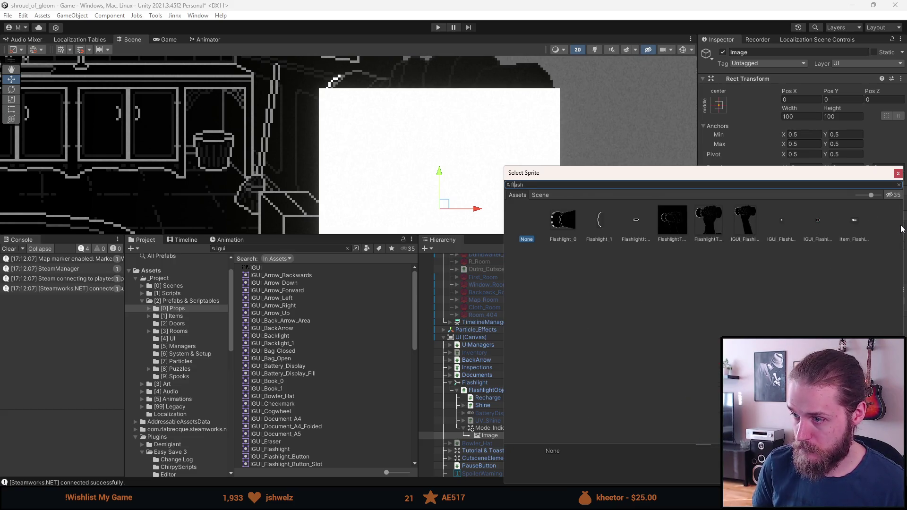
click(471, 160)
scroll(470, 162, up, 5)
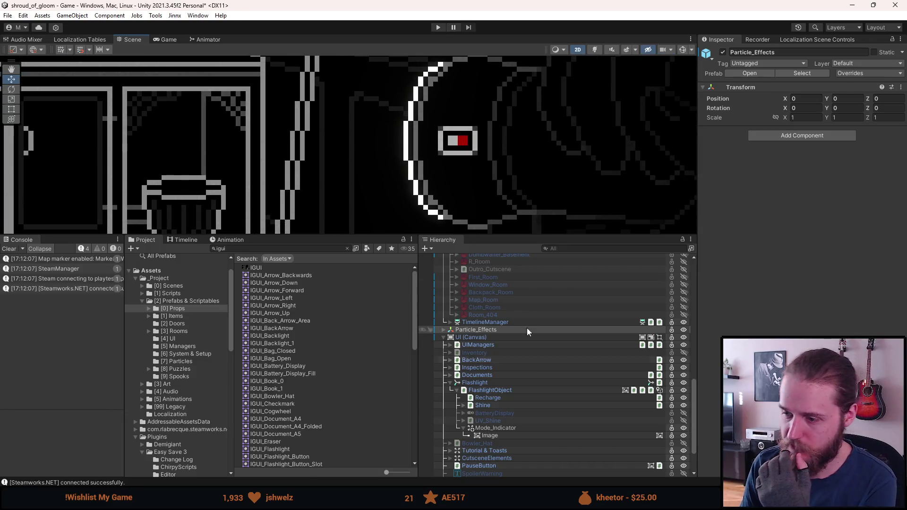
scroll(534, 359, down, 3)
click(502, 385)
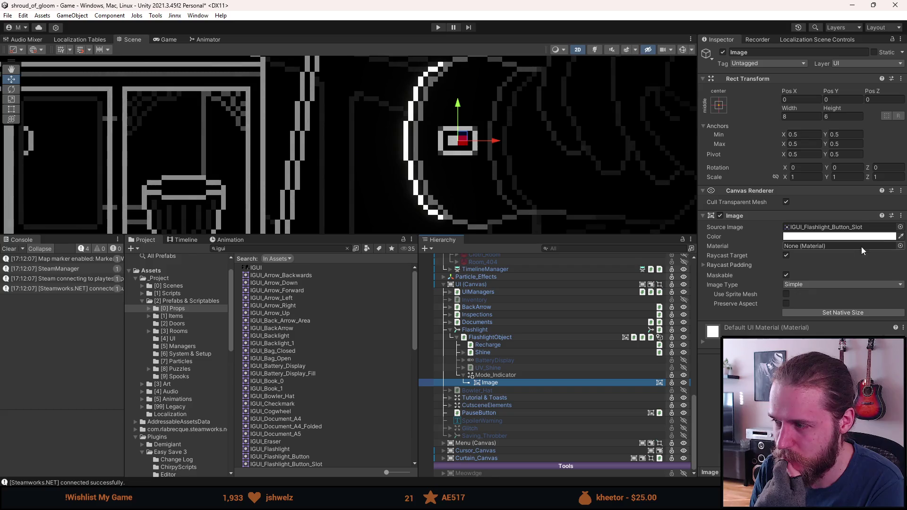
- Leave the Image's material as None, then inspect BatteryDisplay, its Fill Area and FlashlightObject
click(899, 246)
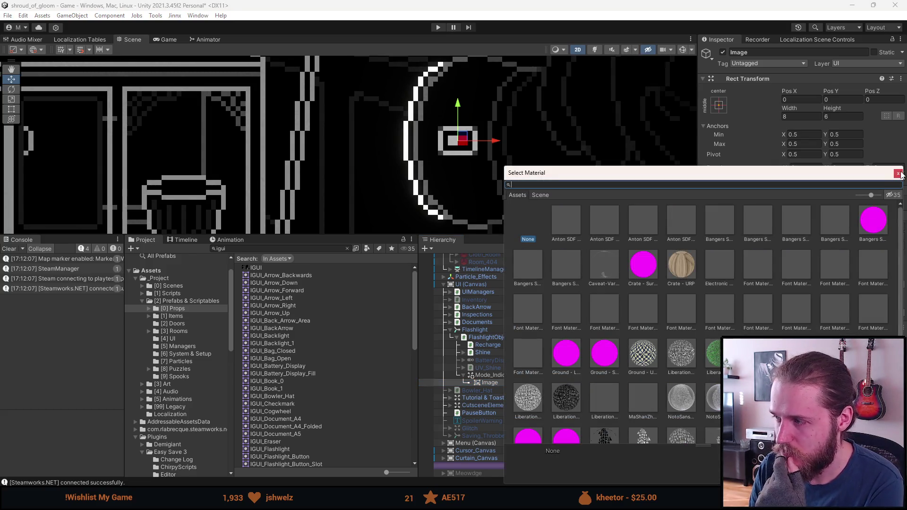
click(898, 173)
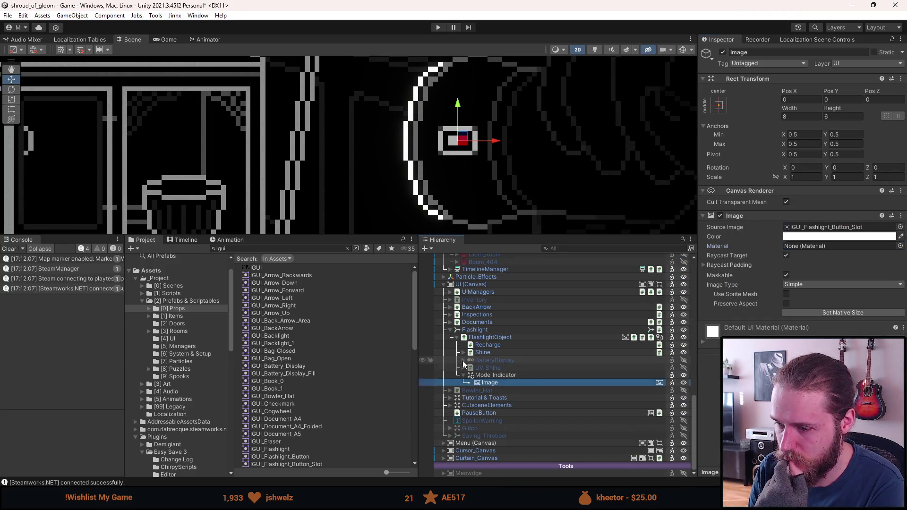
click(463, 360)
click(492, 360)
click(500, 368)
click(489, 337)
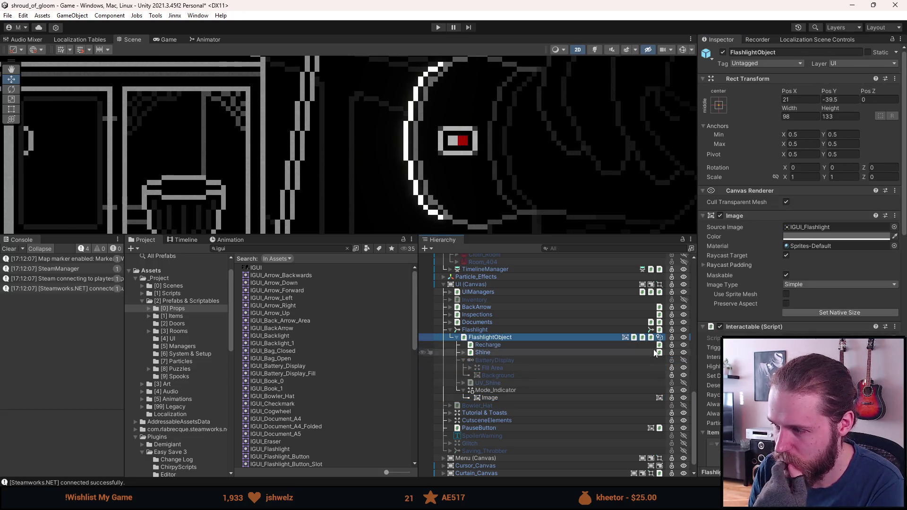
scroll(802, 255, down, 10)
scroll(741, 258, down, 1)
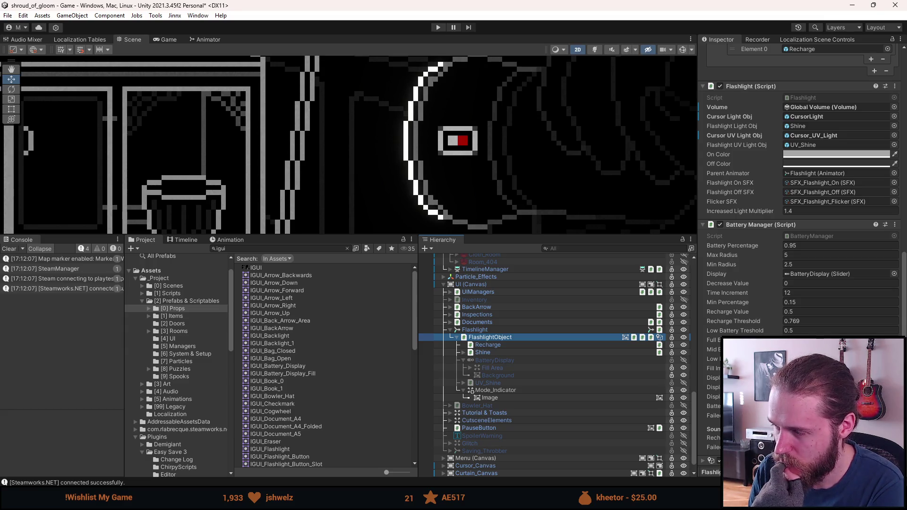
scroll(730, 257, up, 4)
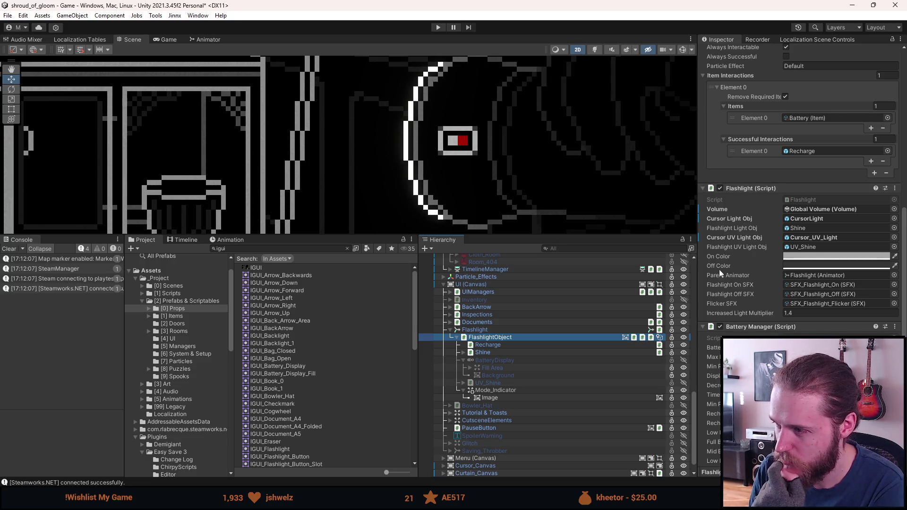
click(512, 390)
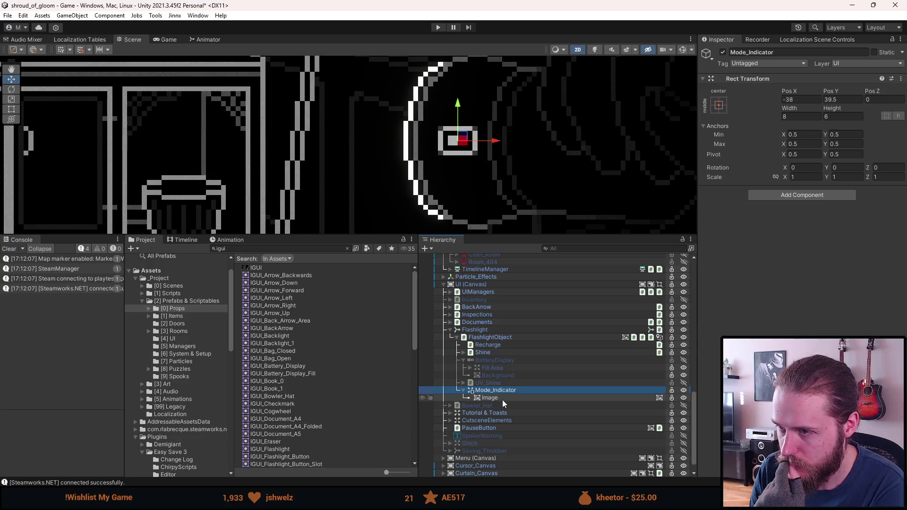
click(503, 399)
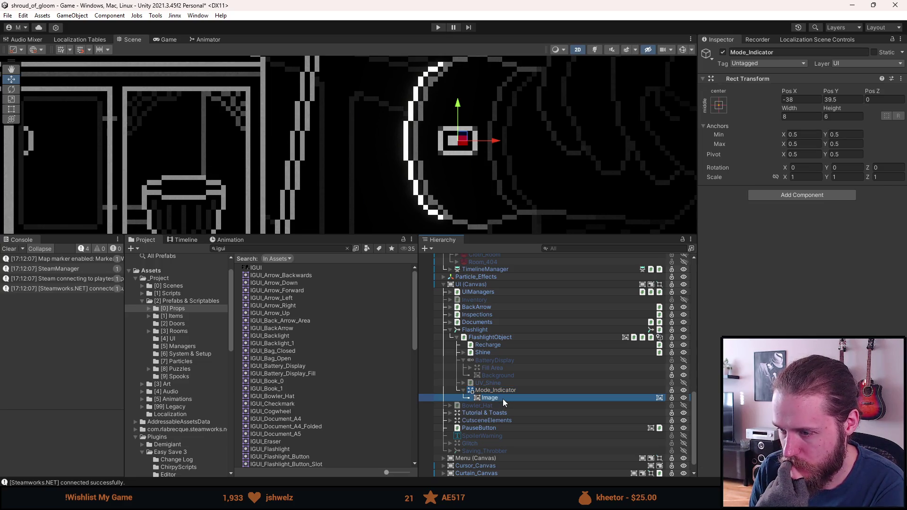
- Rename the Image under Mode_Indicator to Slot
click(781, 52)
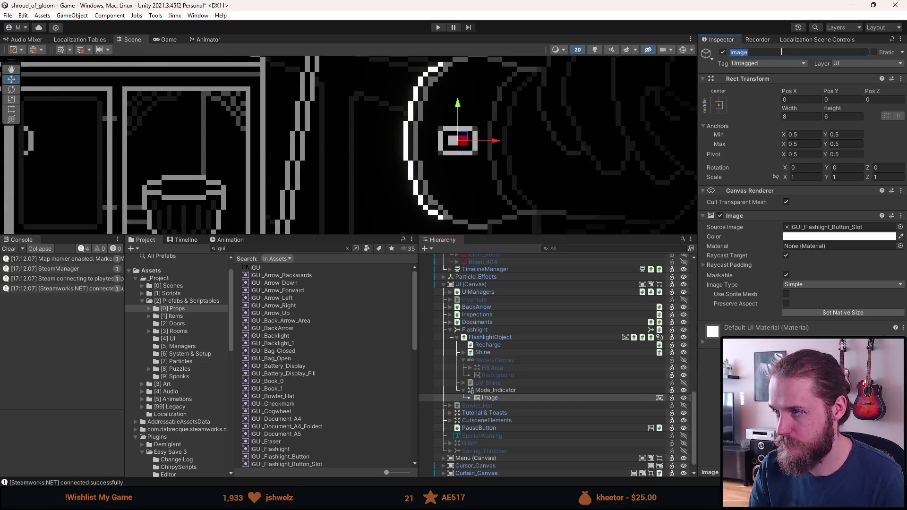
text(Slot)
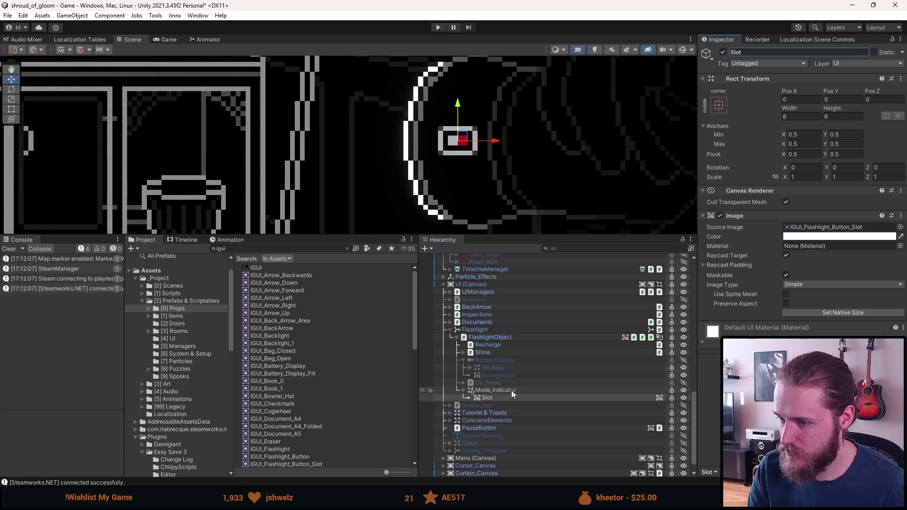
click(500, 338)
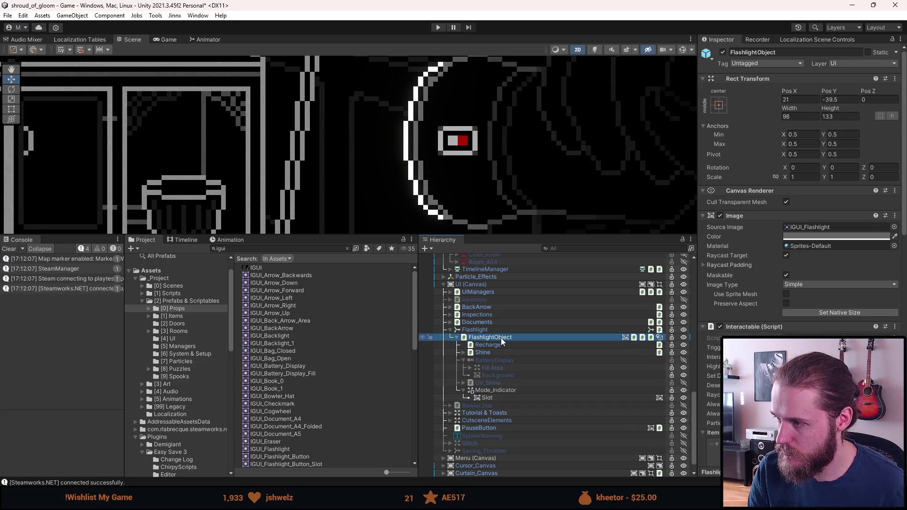
click(503, 392)
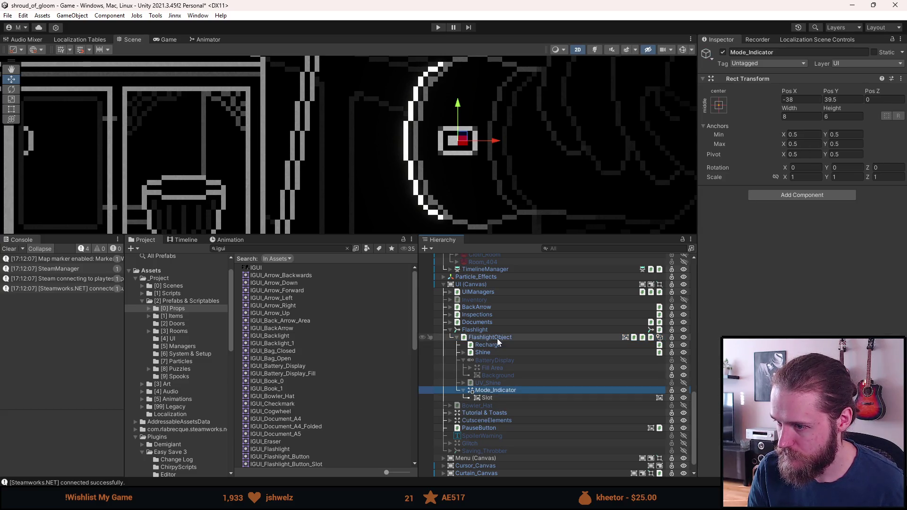
click(501, 398)
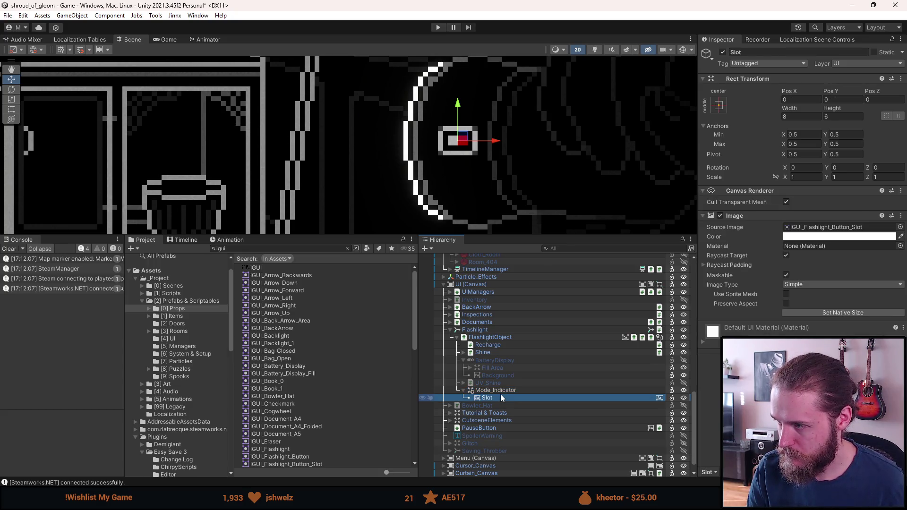
- Tint Slot grey by pasting a copied colour into its Color field
click(494, 338)
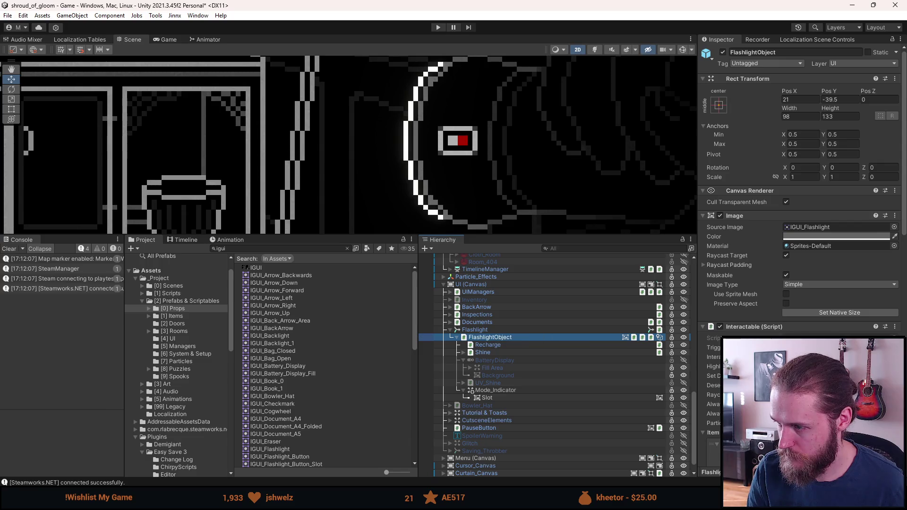
scroll(798, 236, down, 10)
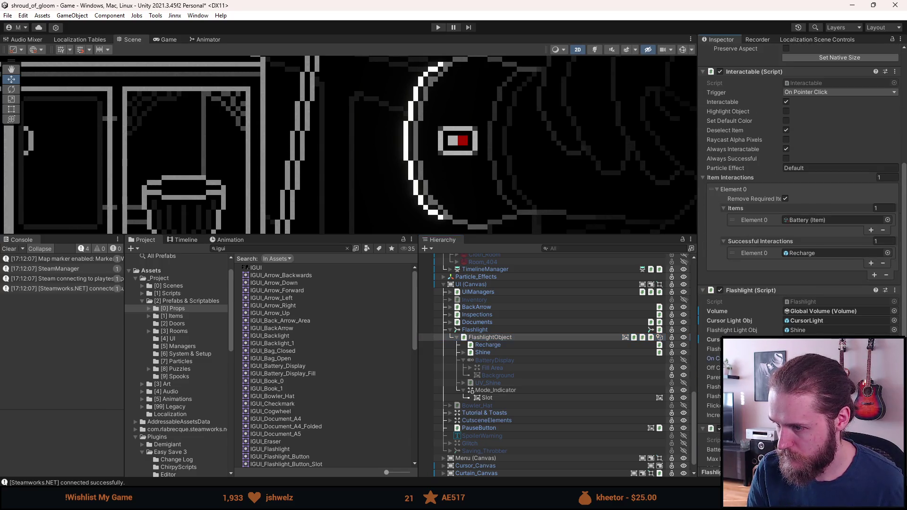
click(500, 397)
right_click(836, 237)
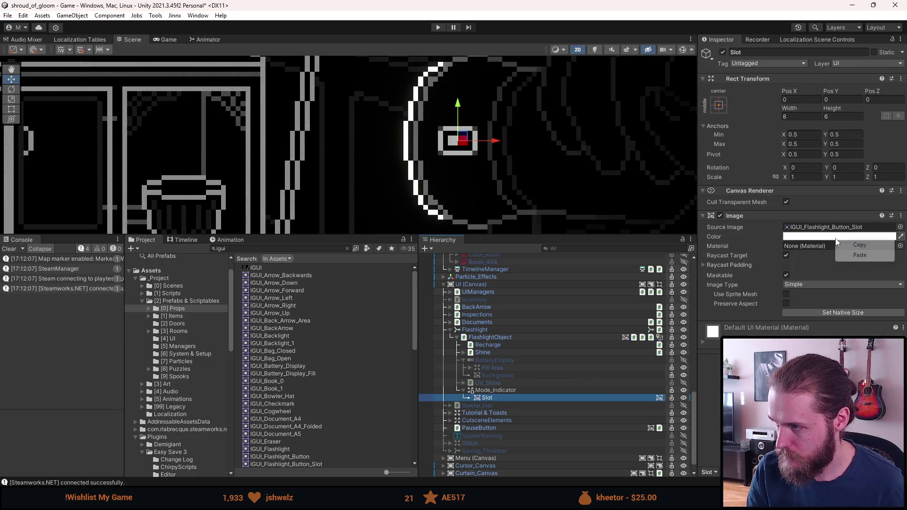
click(859, 256)
- Duplicate Slot and name the copy Button
click(505, 395)
key(ctrl+d)
click(763, 52)
text(Button)
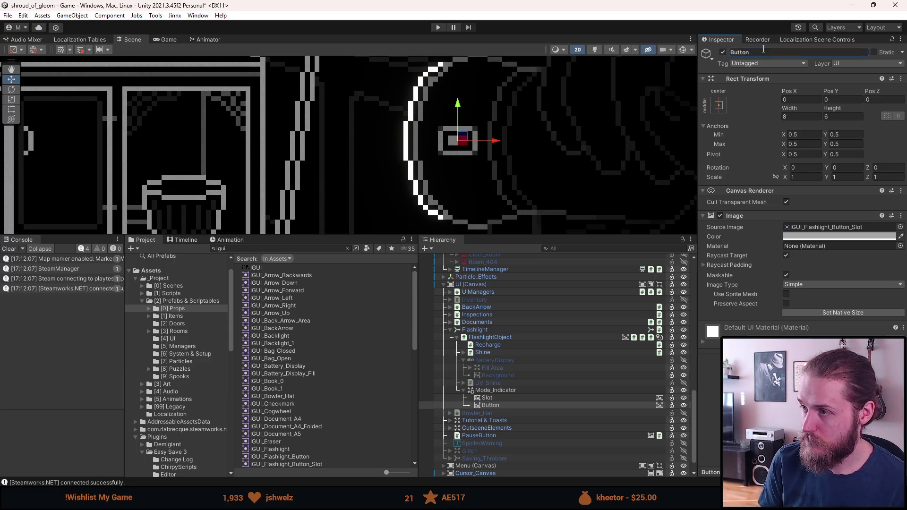
key(Return)
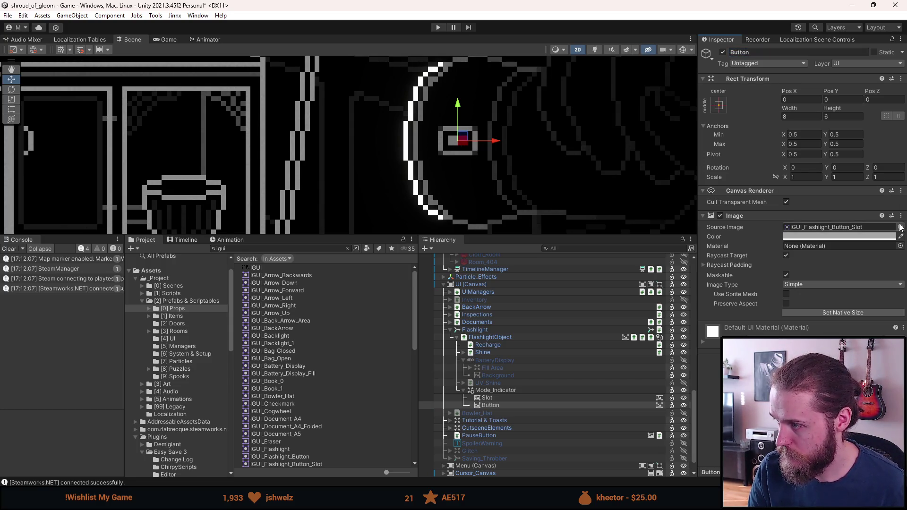
- Give Button the IGUI_Flashlight_Button sprite at native size and set its Pos X to -1.5
click(901, 227)
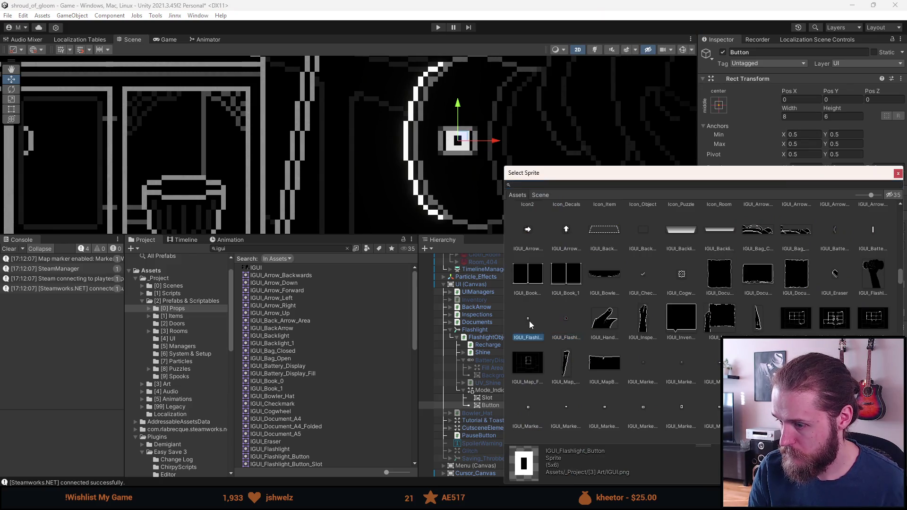
double_click(530, 324)
click(856, 310)
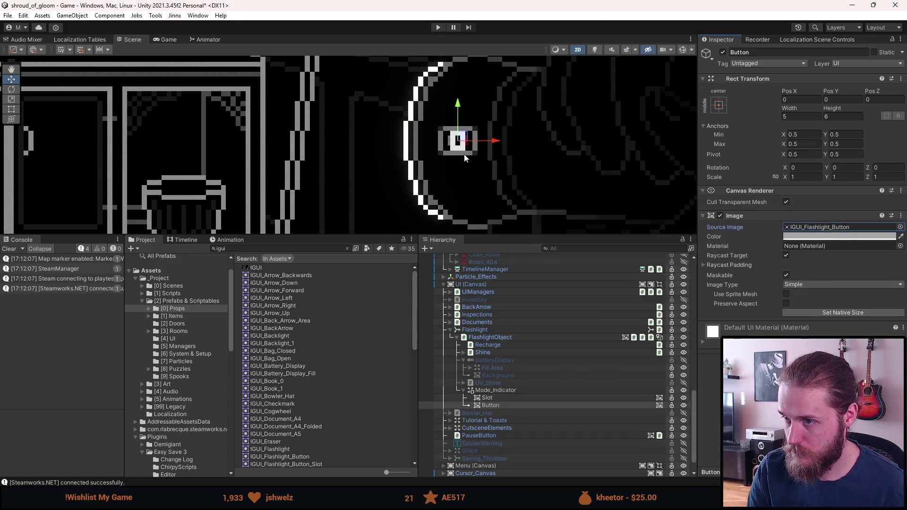
scroll(464, 142, up, 10)
mouse_move(504, 140)
mouse_down()
mouse_move(474, 140)
mouse_move(533, 142)
mouse_move(475, 142)
mouse_up()
click(795, 100)
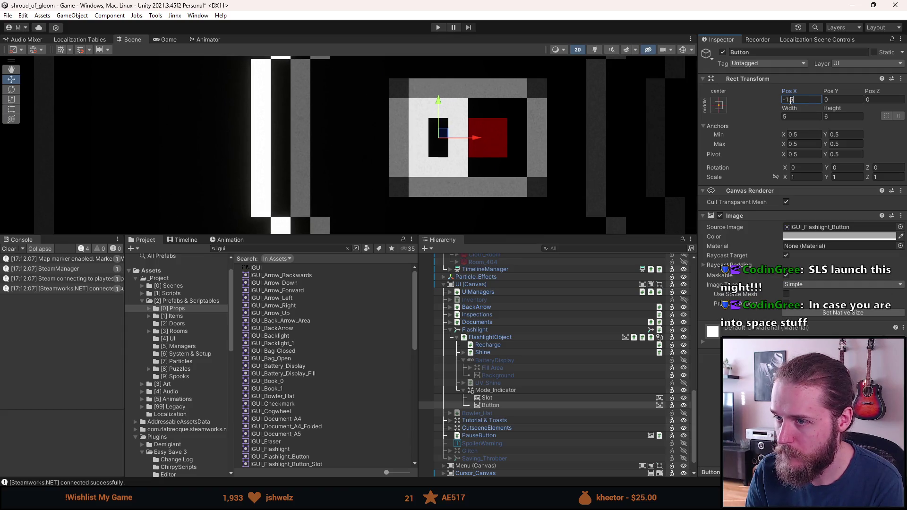
scroll(514, 144, down, 10)
scroll(394, 163, up, 5)
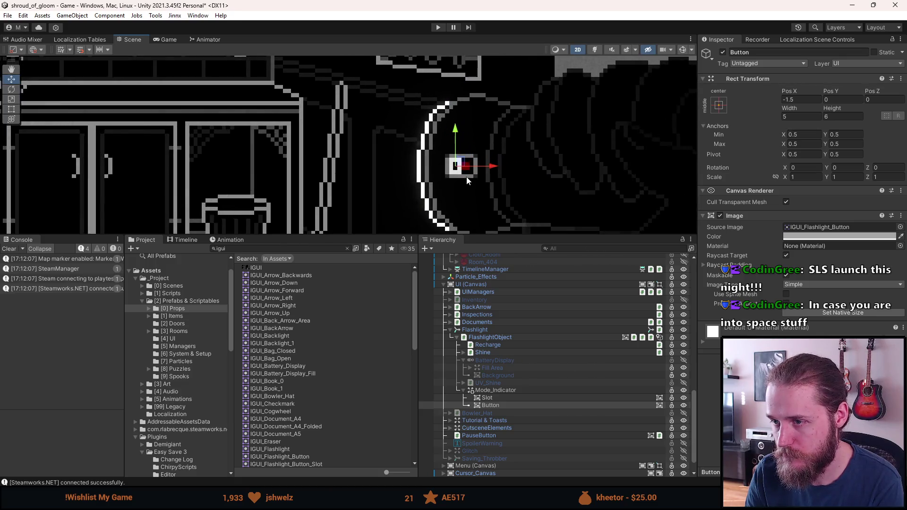
scroll(466, 177, up, 3)
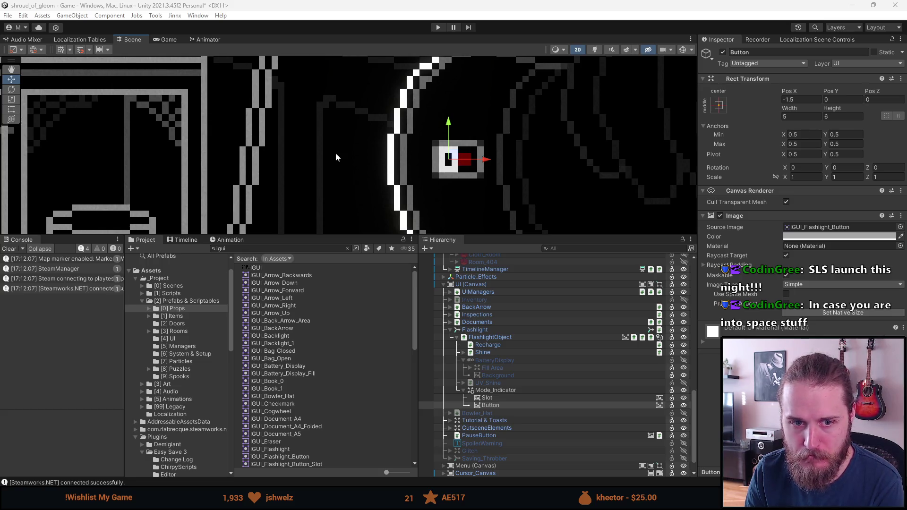
scroll(571, 155, down, 1)
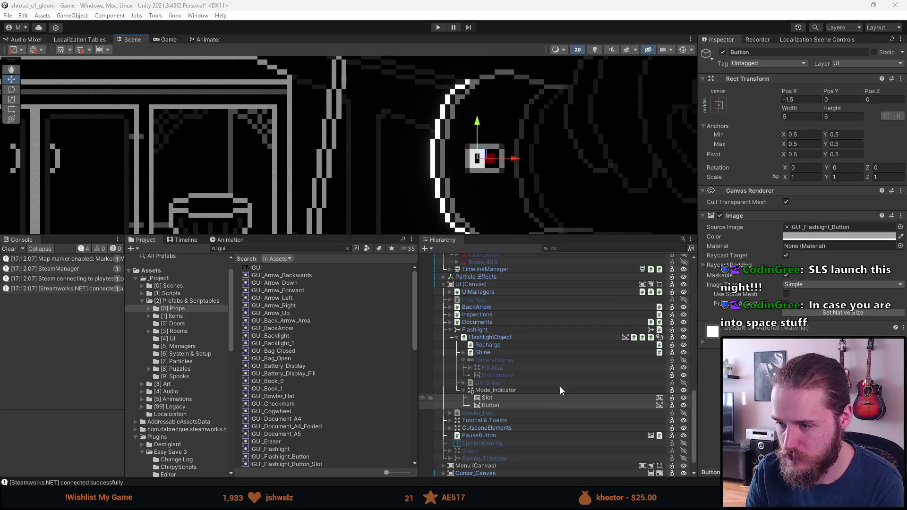
- Create a new FlashlightModeIndicator script through Add Component on Mode_Indicator and attach it
click(505, 392)
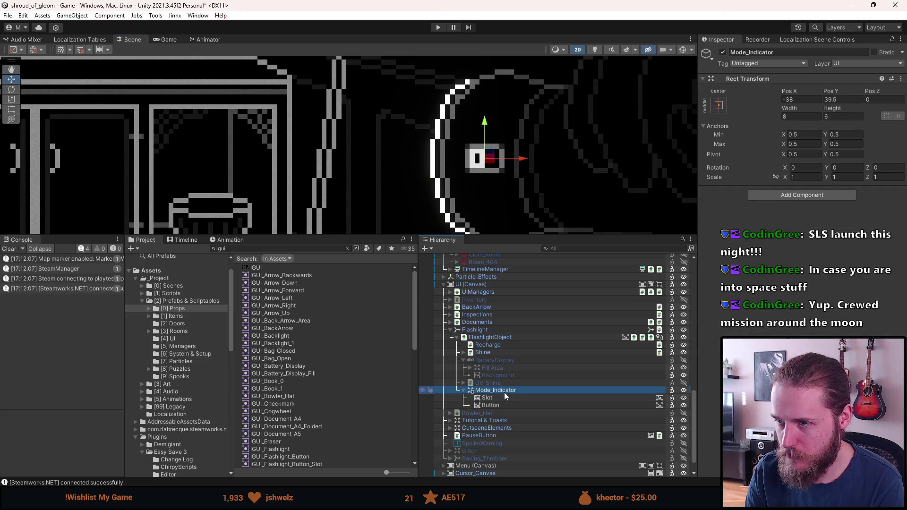
click(790, 195)
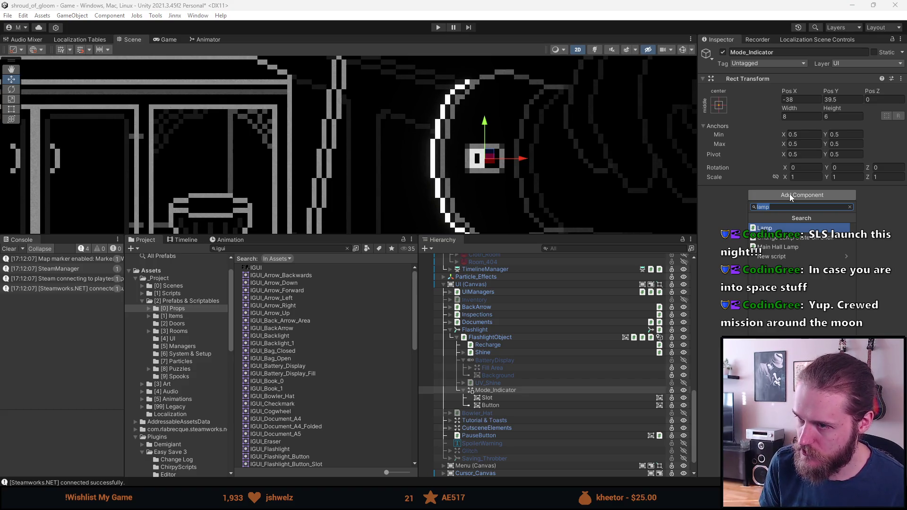
text(Flash)
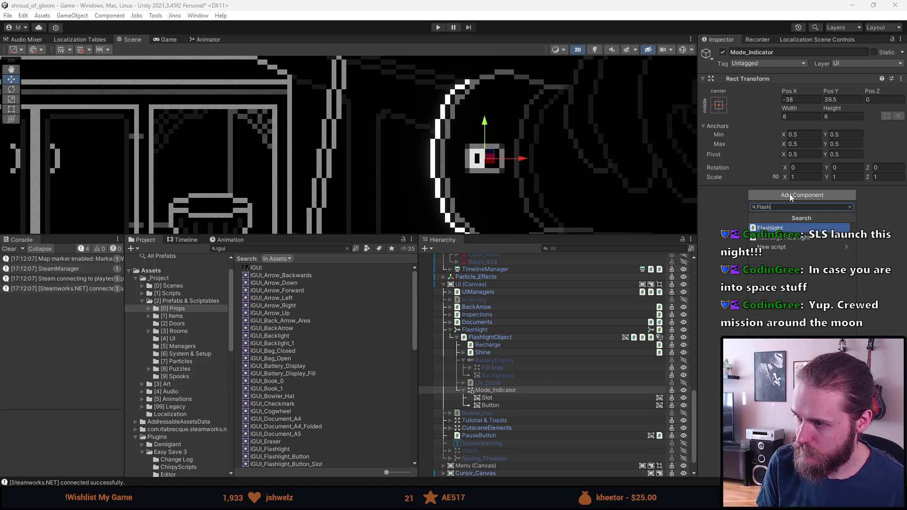
text(lightModeIndicator)
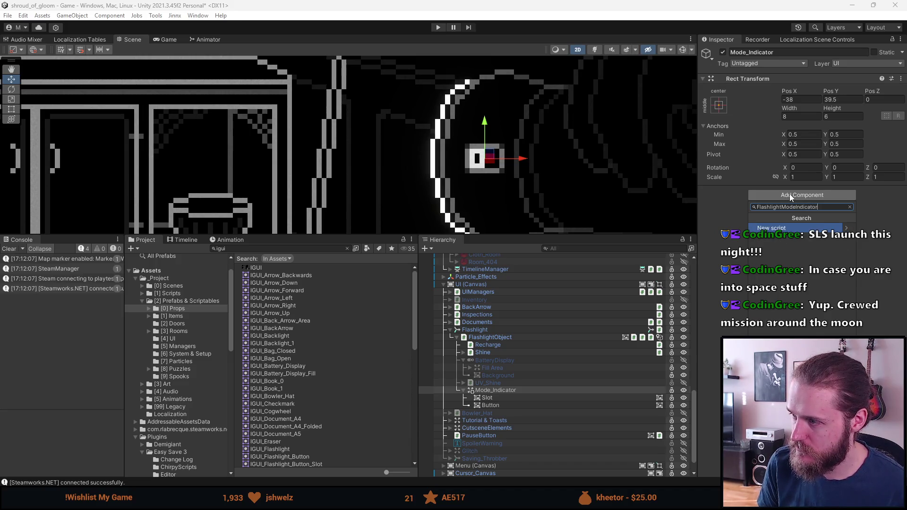
key(Return)
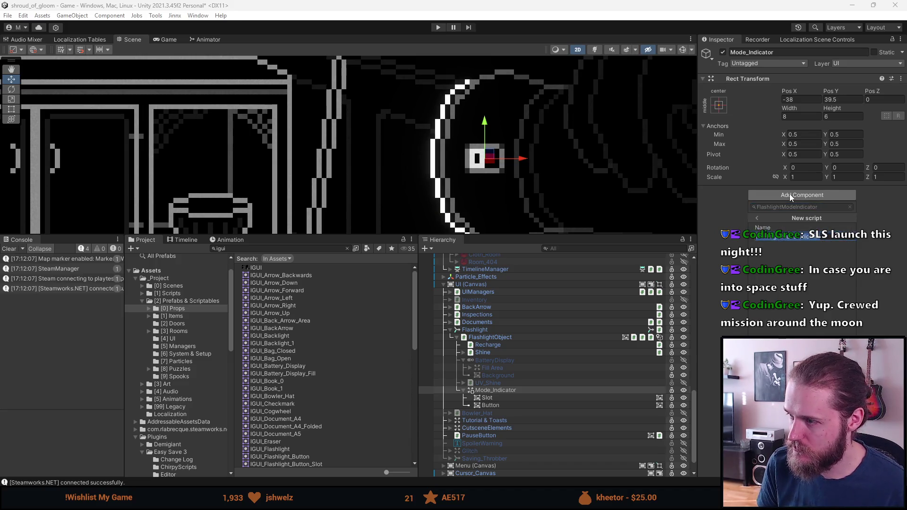
key(Return)
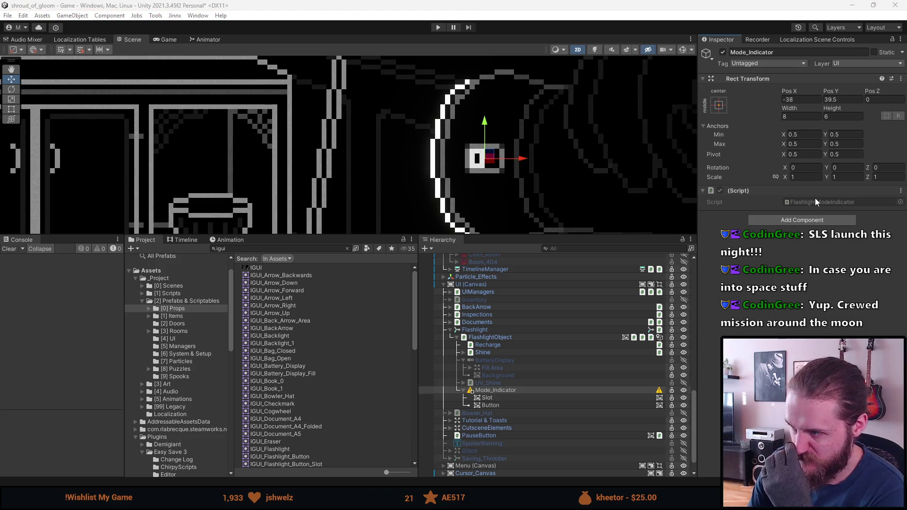
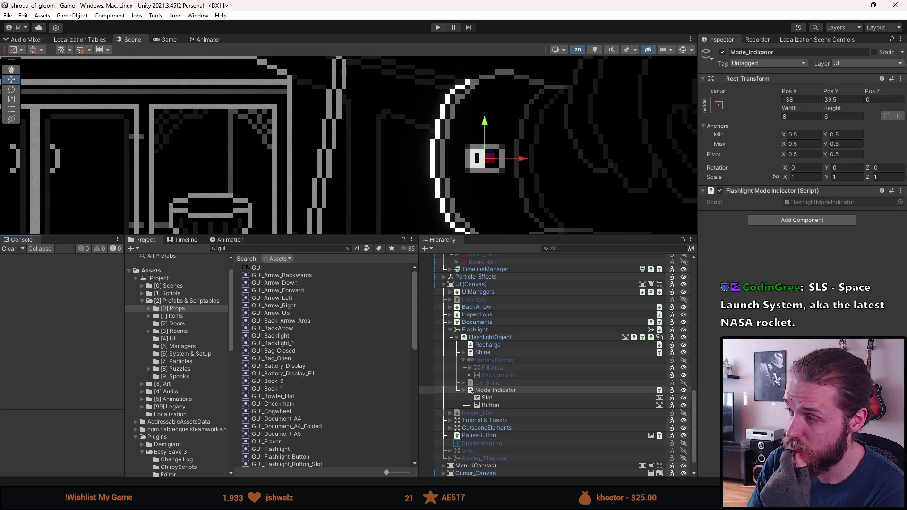
- Open FlashlightModeIndicator.cs from Mode_Indicator's Script field in Visual Studio
click(815, 202)
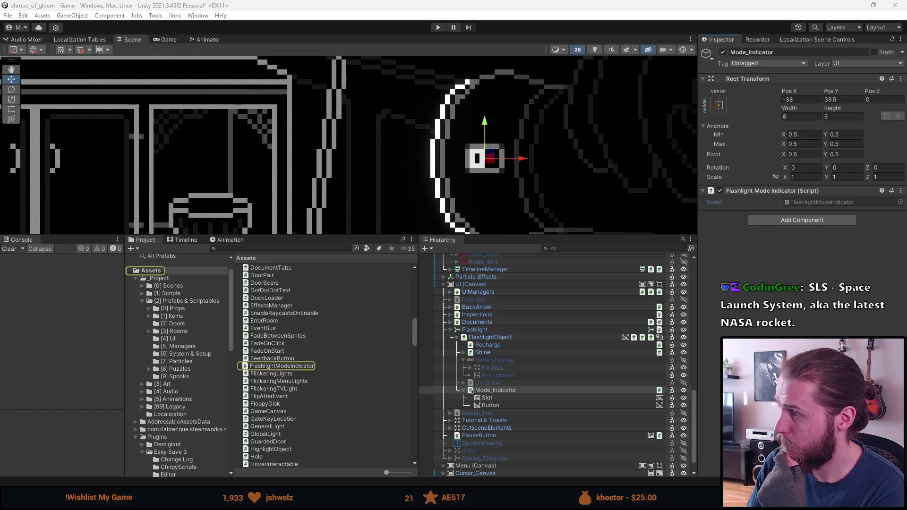
click(817, 202)
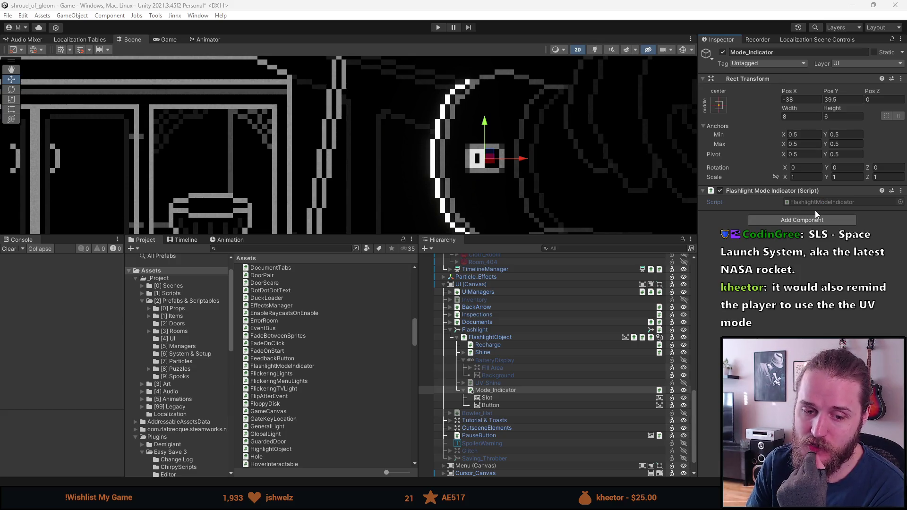
double_click(815, 206)
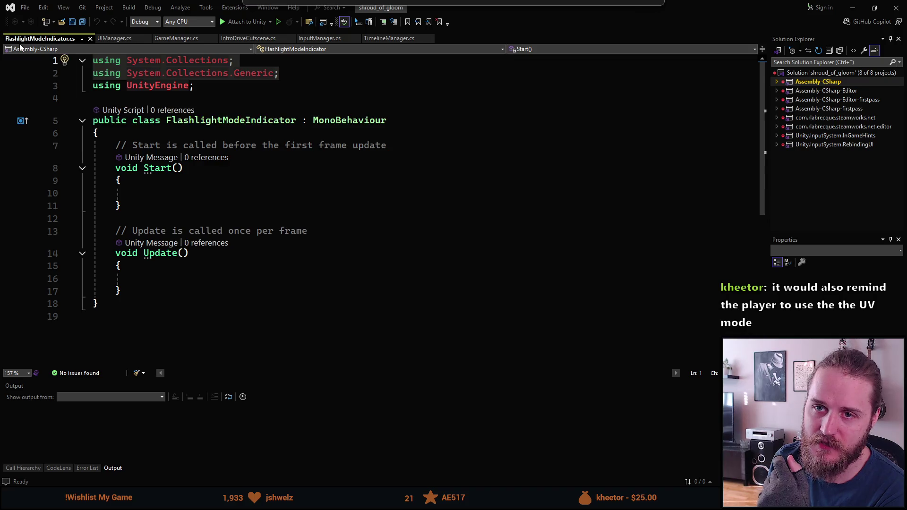
- Remove the unused usings and the template Start and Update methods, then un-maximize Visual Studio
key(ctrl+r)
key(ctrl+g)
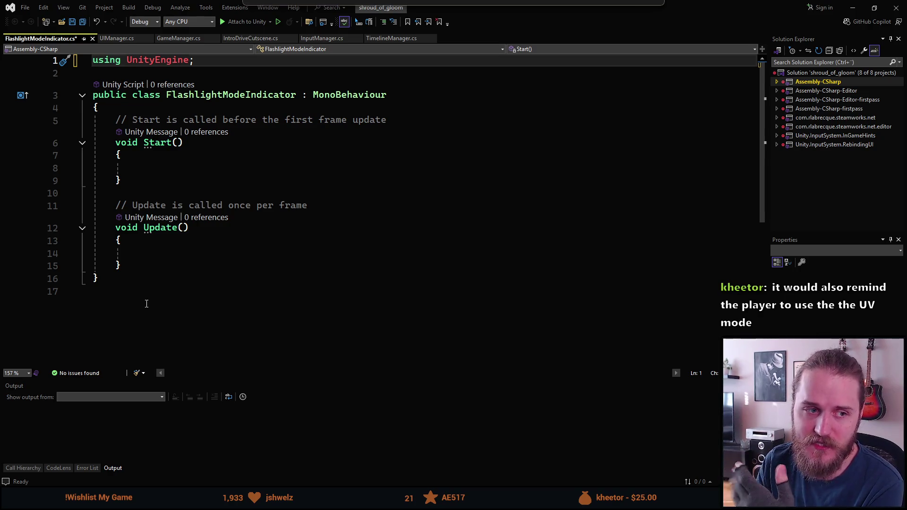
mouse_move(143, 268)
mouse_down()
mouse_move(102, 253)
mouse_move(121, 182)
mouse_move(118, 122)
mouse_up()
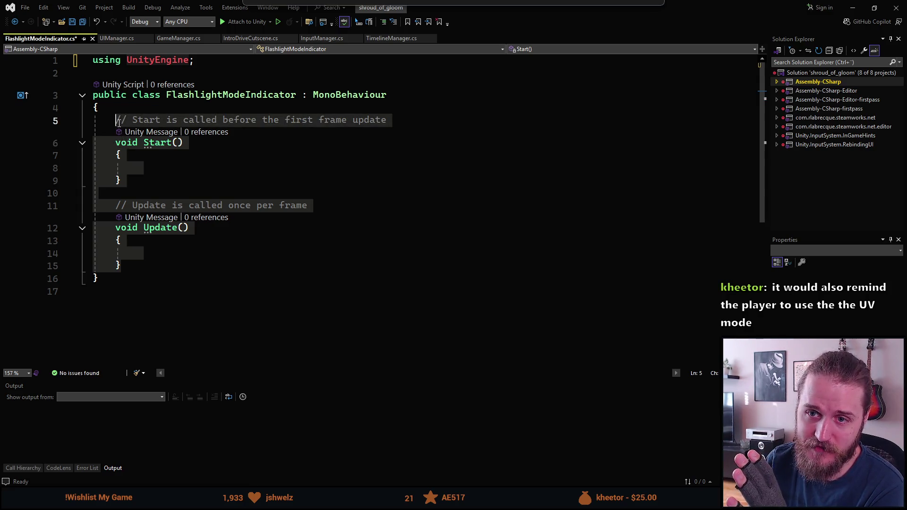
key(Delete)
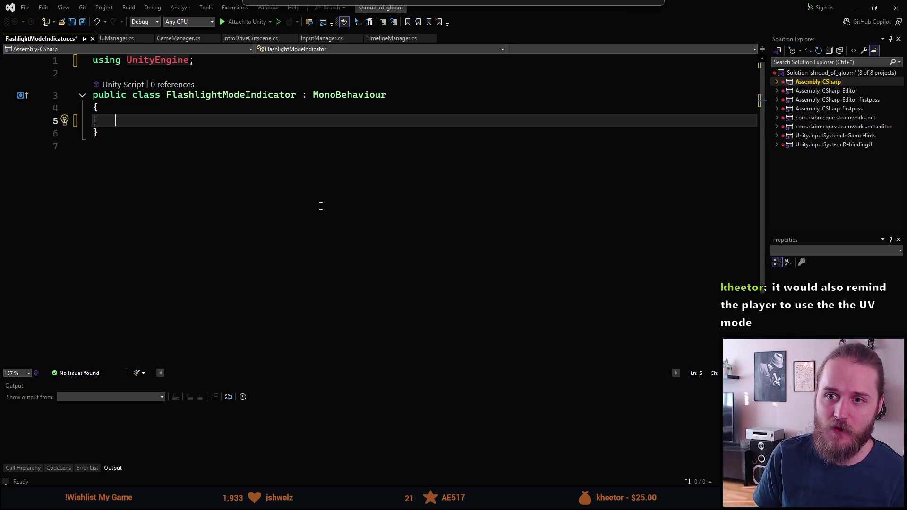
drag(483, 18, 486, 71)
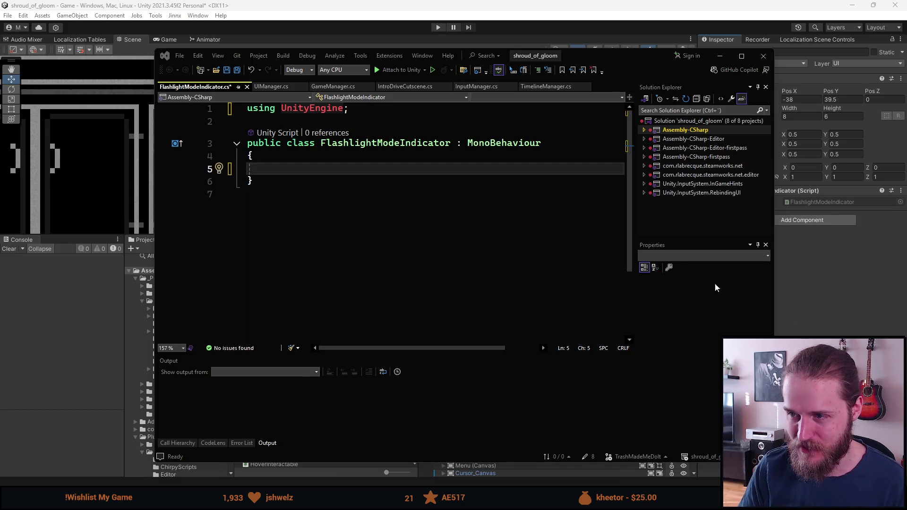
click(347, 173)
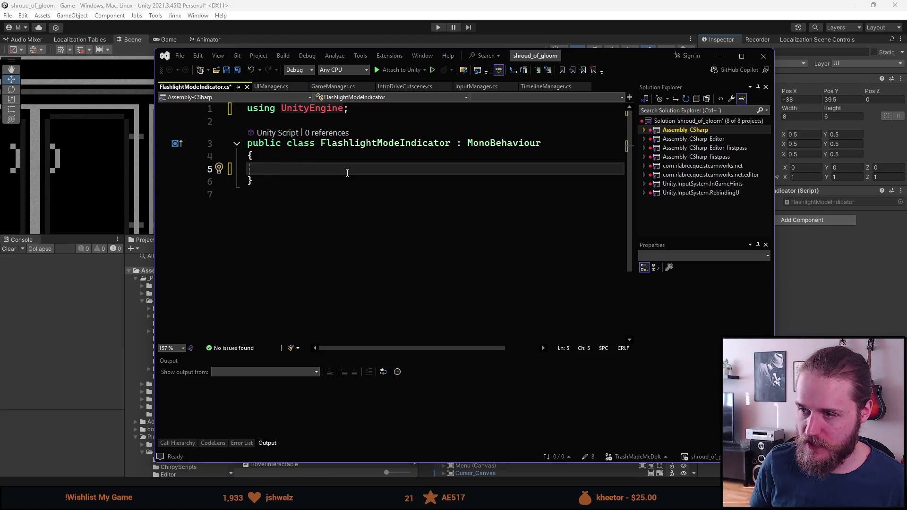
- Add a [SerializeField] private Image _button field, importing UnityEngine.UI
text([SerializeField] private )
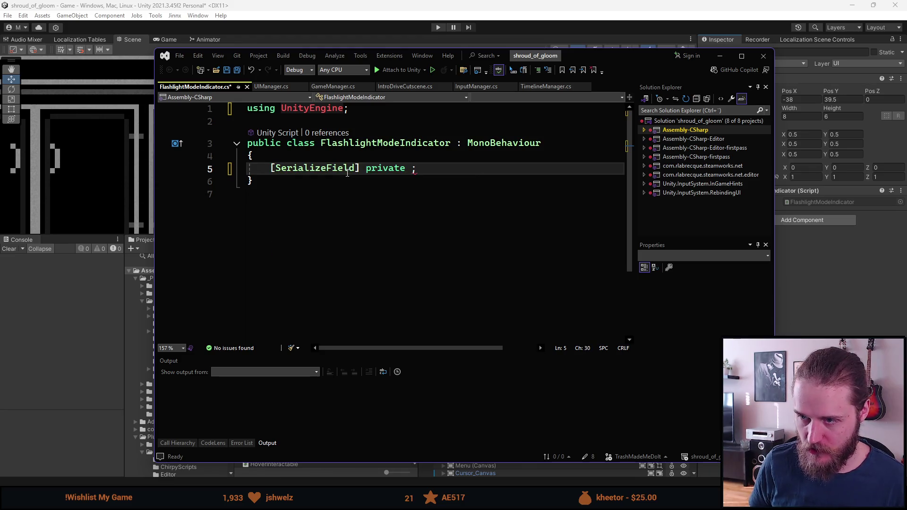
text(Transform)
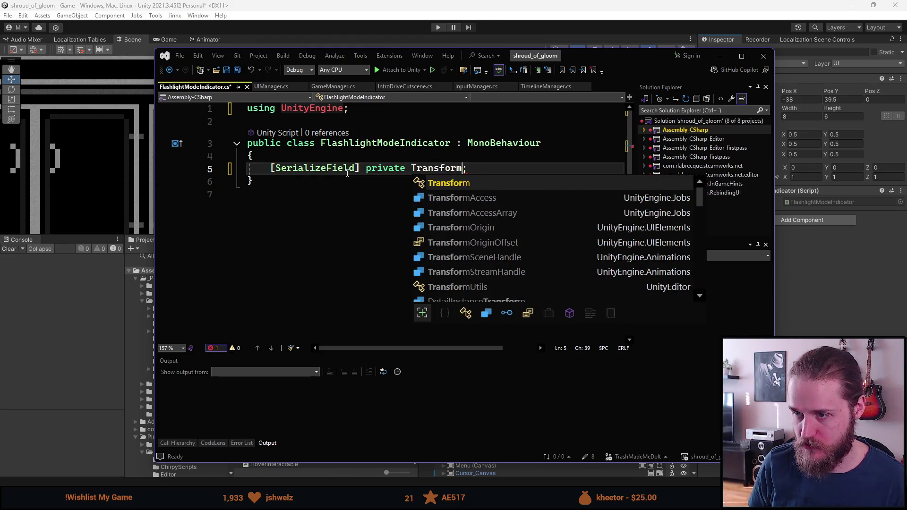
key(Tab)
text(_button)
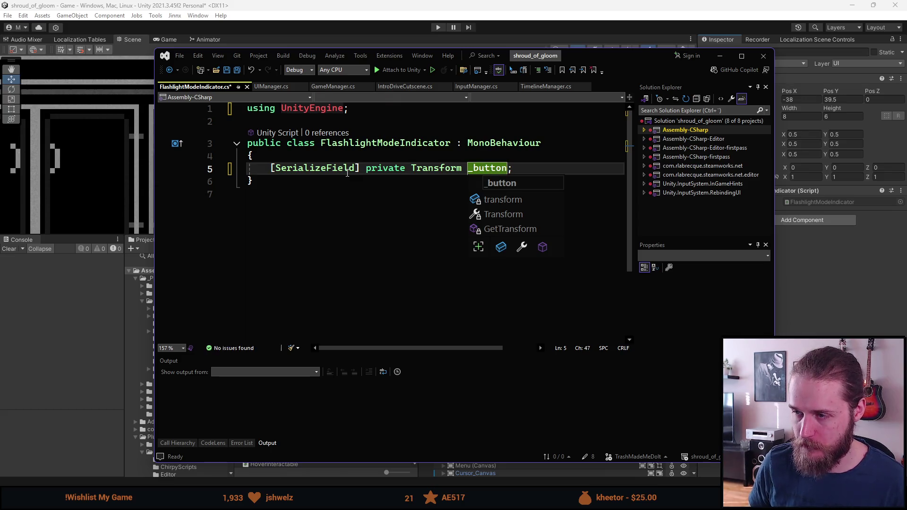
key(ctrl+Left)
key(ctrl+BackSpace)
text(IU)
key(BackSpace)
text(mage)
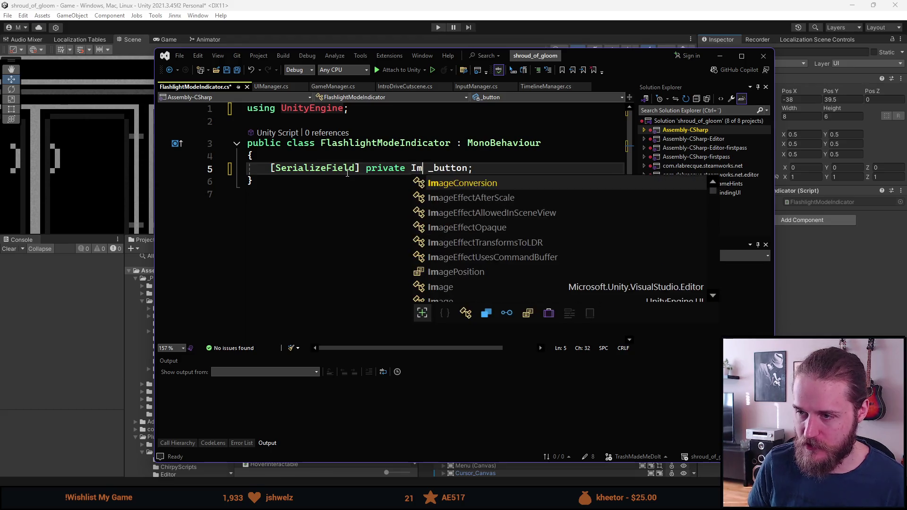
key(Escape)
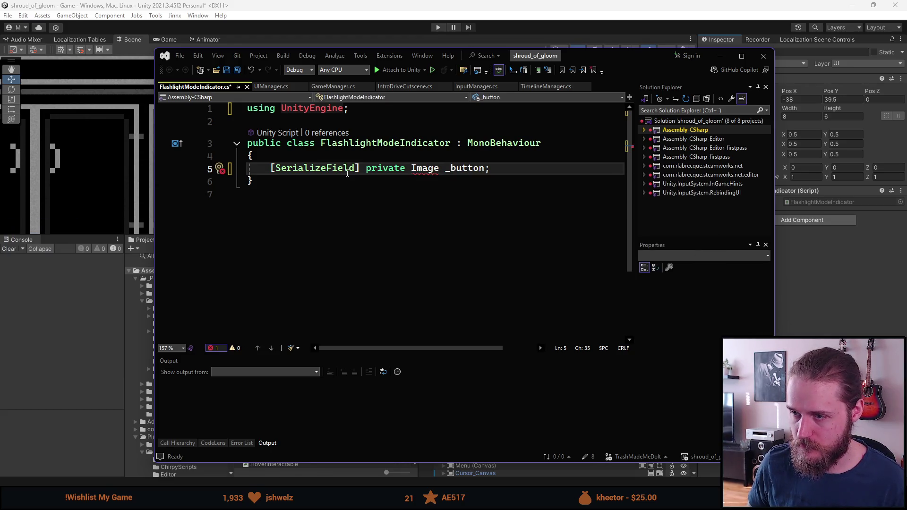
key(ctrl+BackSpace)
text(Image)
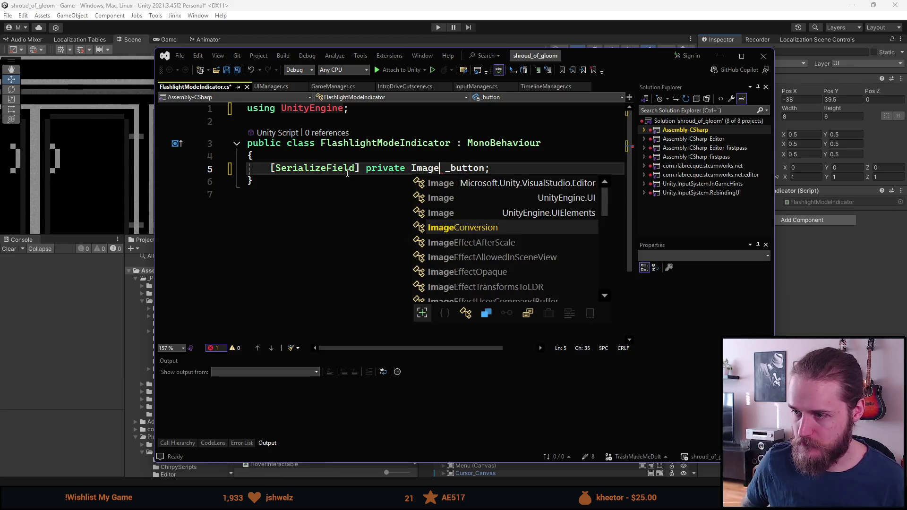
key(Up)
key(Up)
key(Return)
- Duplicate the field as a second serialized Image named _slot
key(ctrl+d)
key(Right)
key(Right)
key(Right)
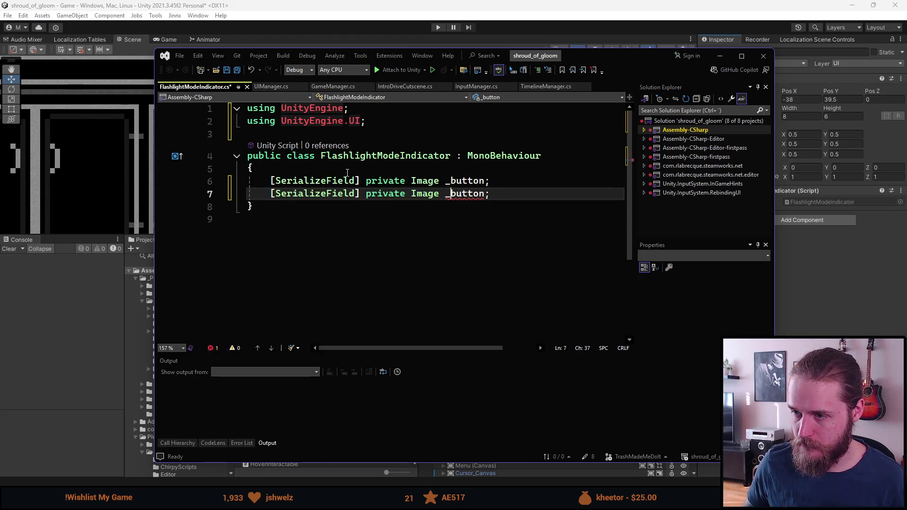
key(ctrl+Right)
key(ctrl+BackSpace)
text(_slot)
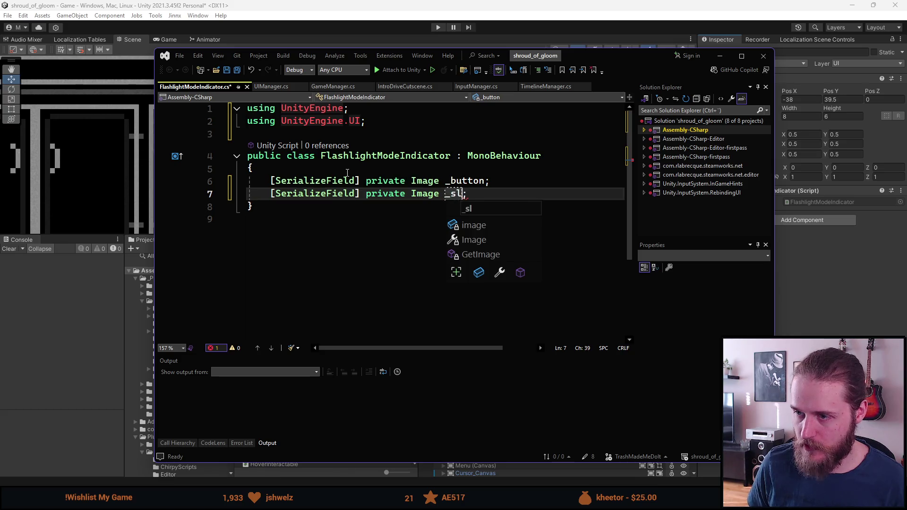
- Save the script and begin typing EventBus.Subscribe< below the fields
key(ctrl+s)
key(End)
key(Return)
key(Return)
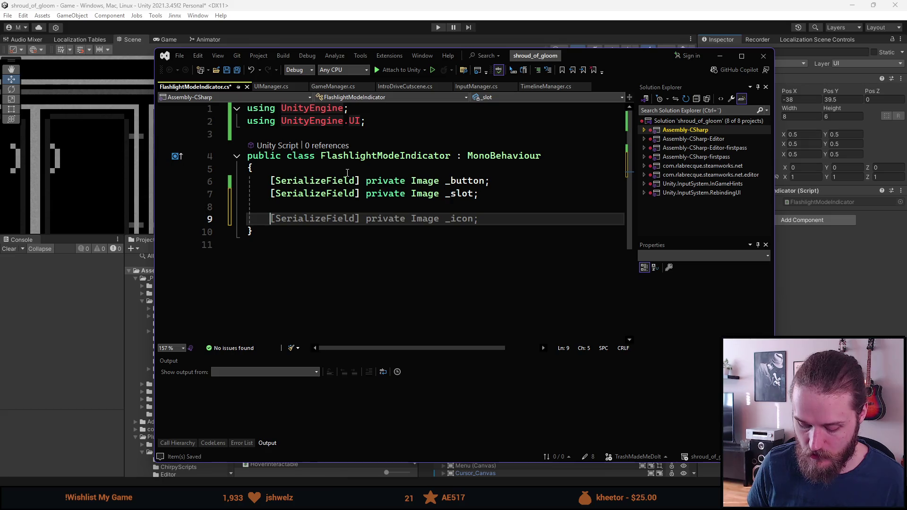
text(EventBus.Subscribe<>();)
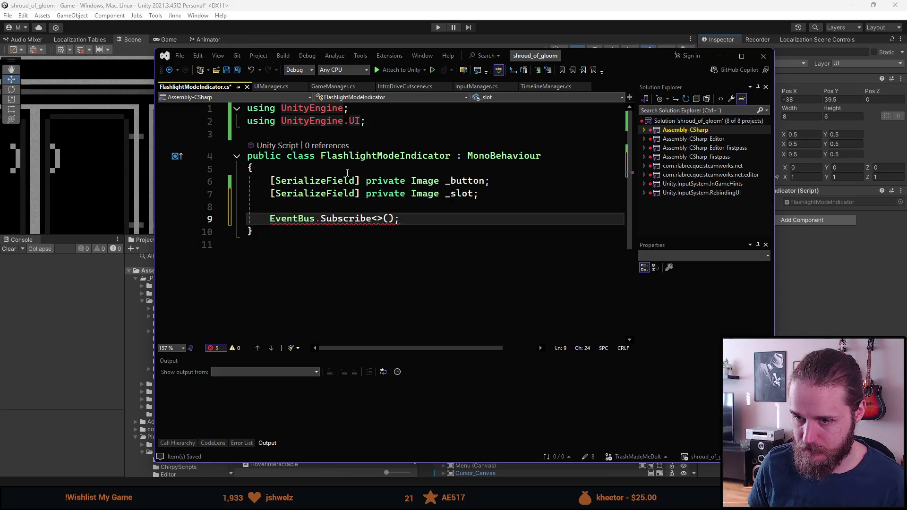
- Expand the init snippet into OnEnable/OnDisable and subscribe OnFlashlightToggled to FlashlightEvent
key(shift+Home)
text(eve)
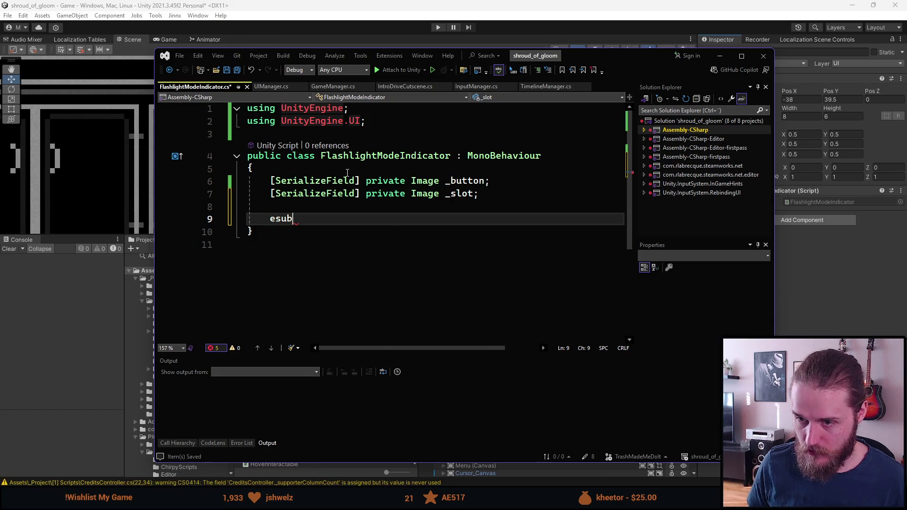
key(BackSpace)
key(BackSpace)
text(init)
key(Tab)
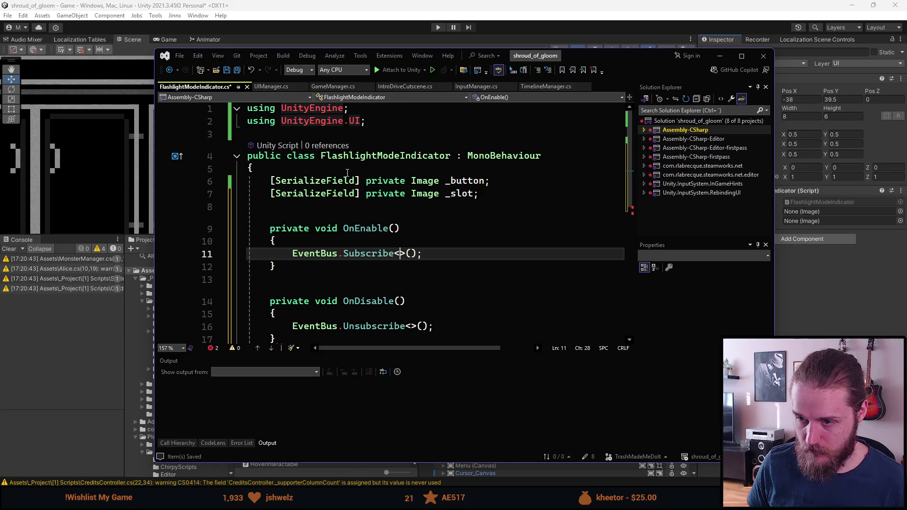
scroll(368, 205, down, 2)
text(Flashlight)
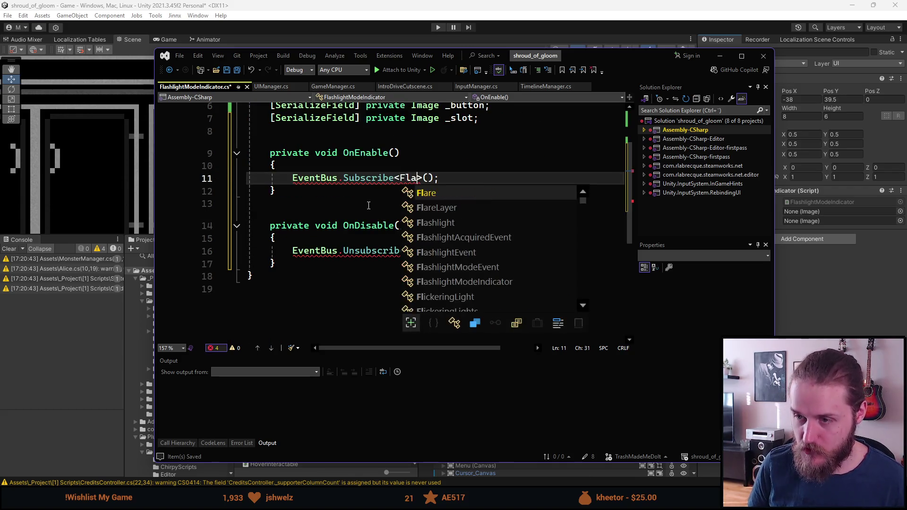
key(Down)
key(Down)
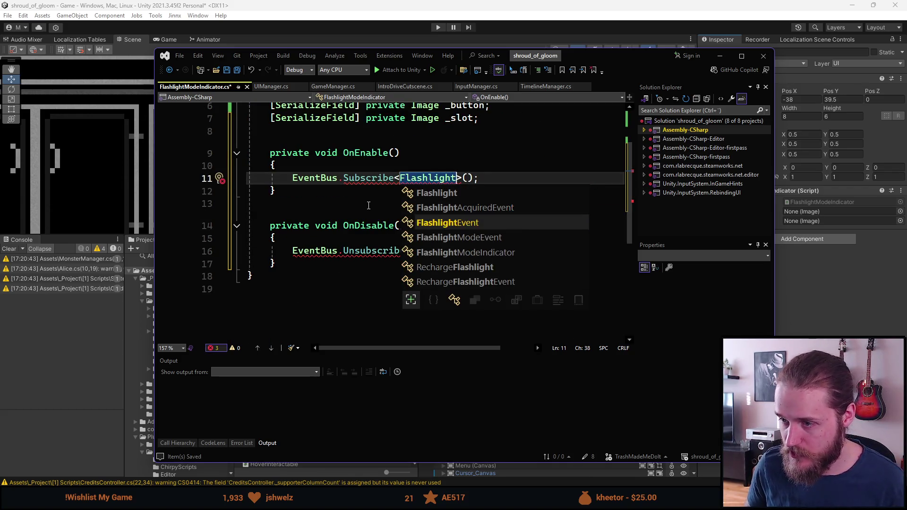
key(Tab)
key(Right)
key(Right)
text(OnFlashlightToggled)
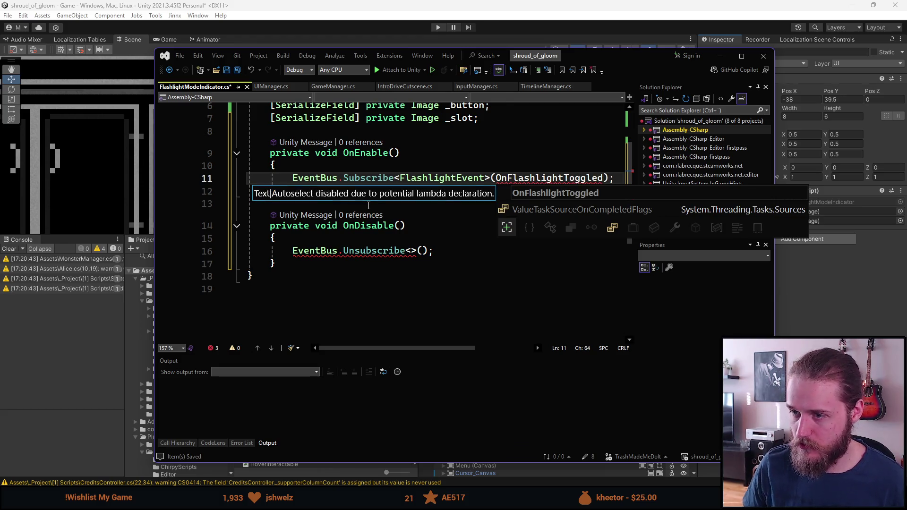
- Add a second Subscribe line for FlashlightModeEvent with handler OnFlashlightModeToggled
key(ctrl+d)
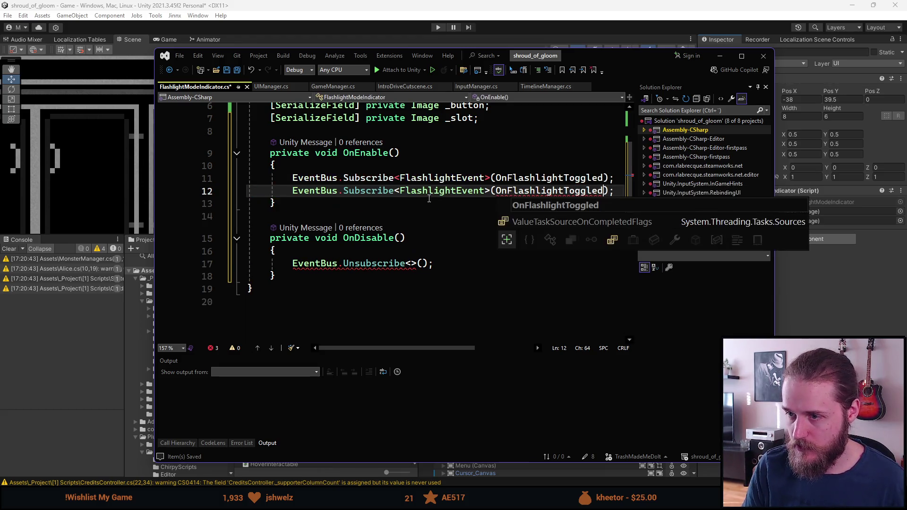
double_click(439, 191)
text(Flashli)
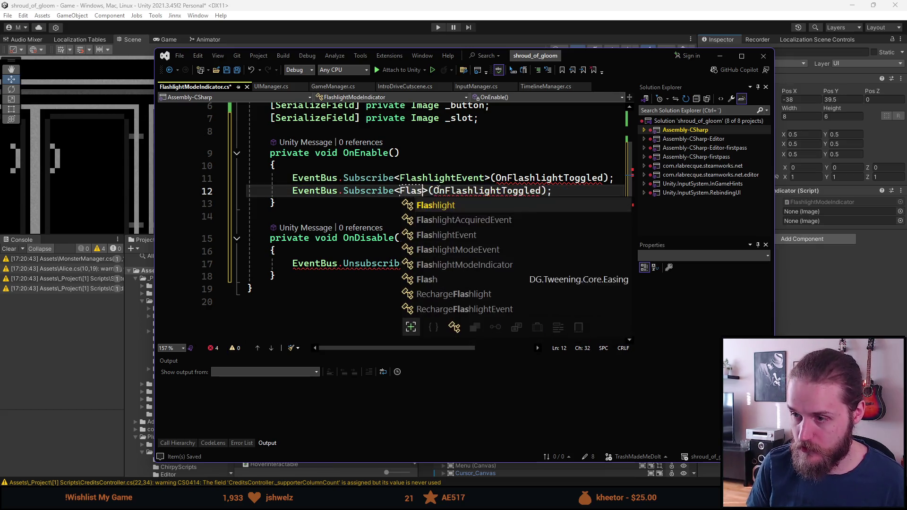
key(Down)
key(Down)
key(Down)
key(Tab)
key(ctrl+Right)
key(ctrl+Right)
key(Left)
key(Left)
key(Left)
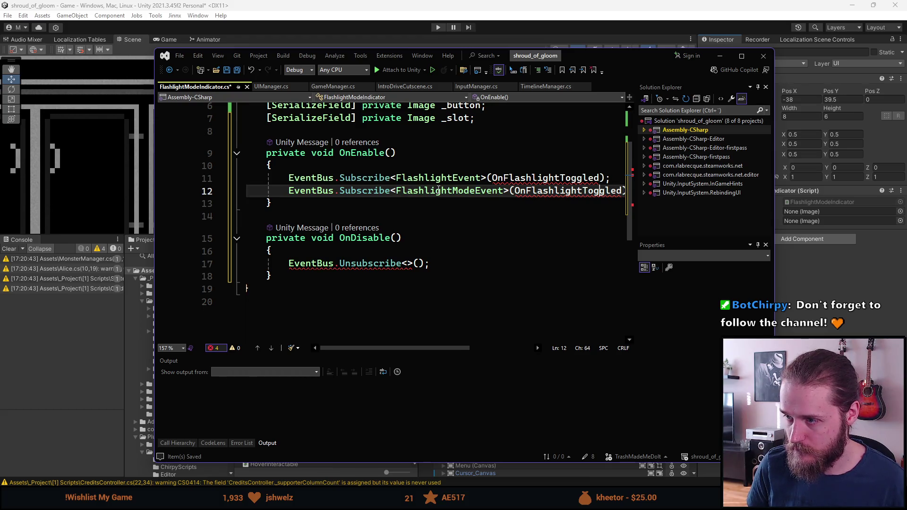
text(MN)
key(BackSpace)
text(od)
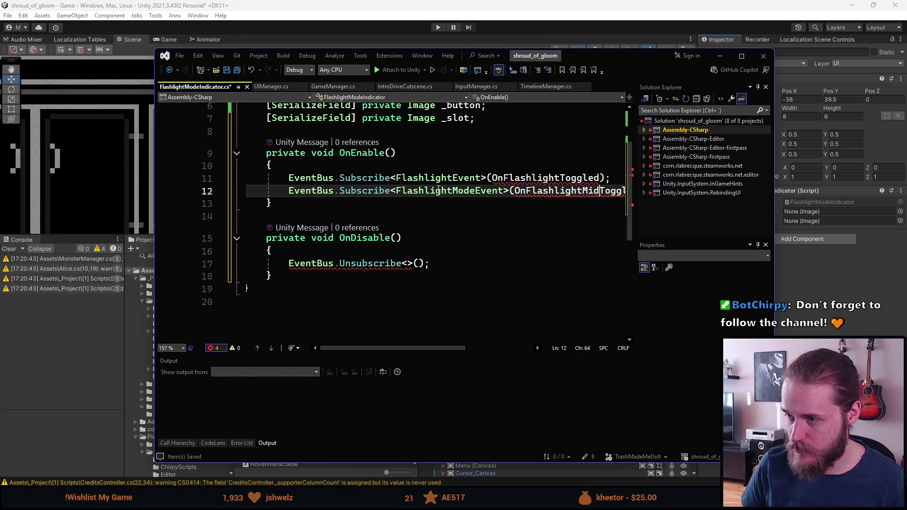
text(e)
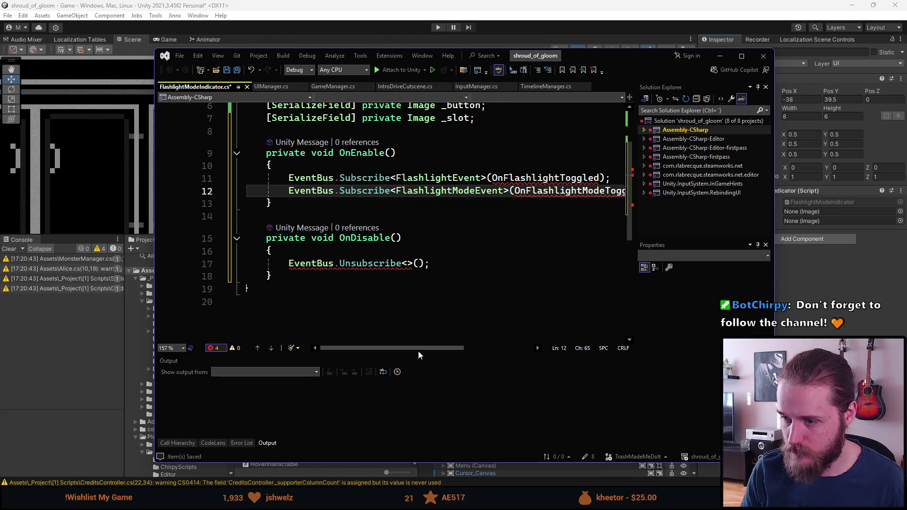
- Make OnDisable unsubscribe OnFlashlightToggled from FlashlightEvent
click(438, 265)
key(ctrl+d)
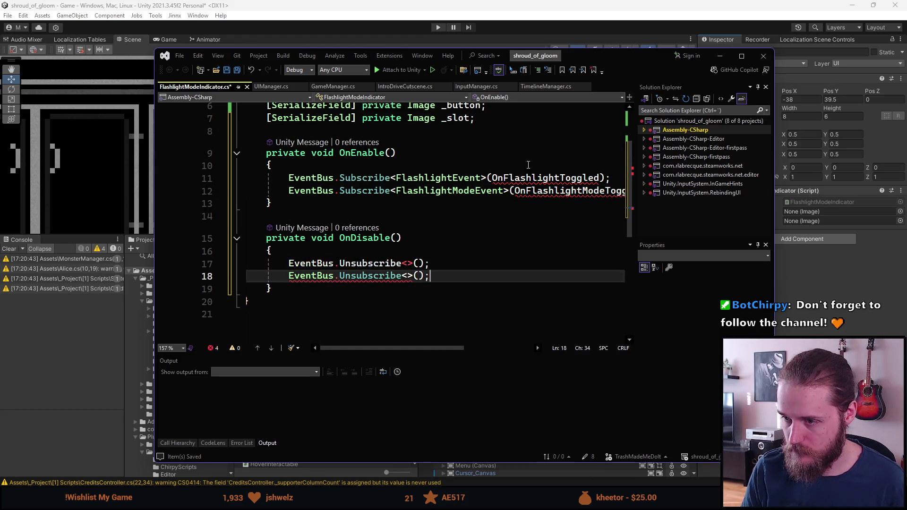
double_click(467, 180)
key(ctrl+c)
click(406, 263)
key(ctrl+v)
double_click(551, 180)
key(ctrl+c)
click(509, 263)
key(ctrl+v)
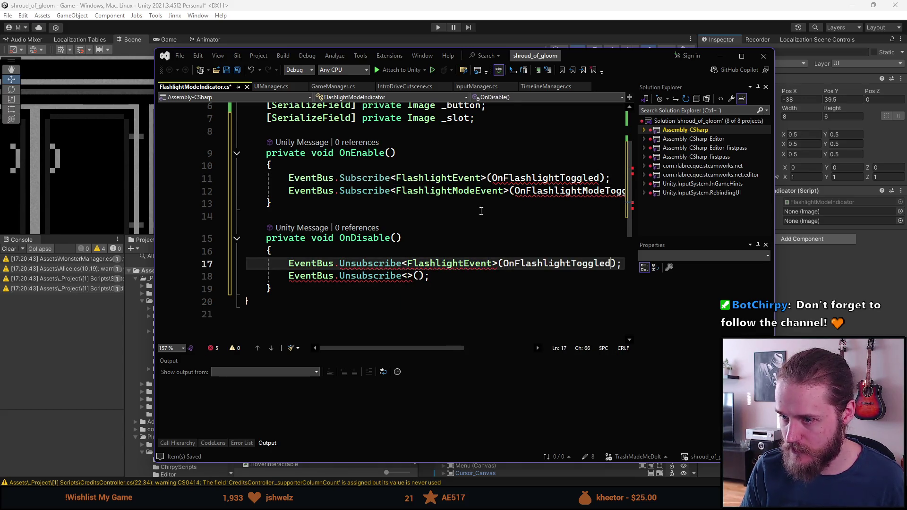
- Add a second Unsubscribe call for FlashlightModeEvent and OnFlashlightModeToggled
double_click(449, 191)
key(ctrl+c)
click(409, 276)
key(ctrl+v)
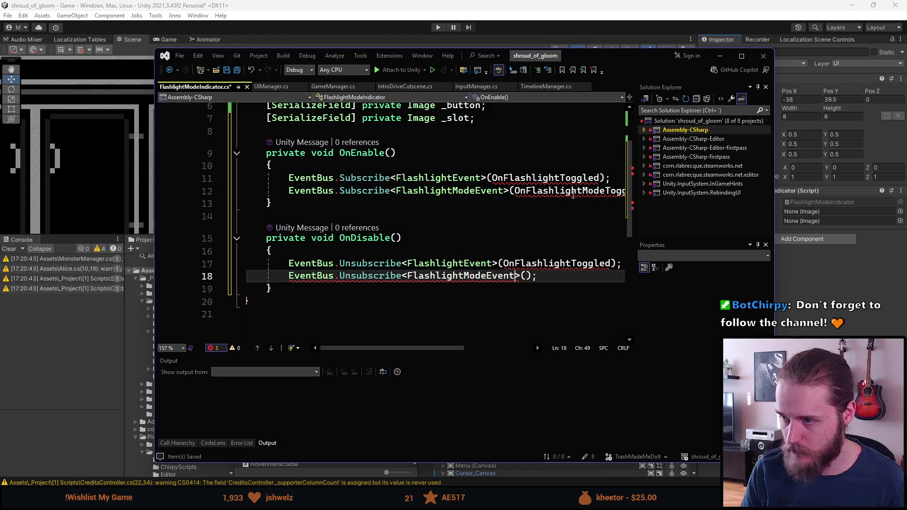
double_click(567, 192)
key(ctrl+c)
click(505, 276)
key(ctrl+v)
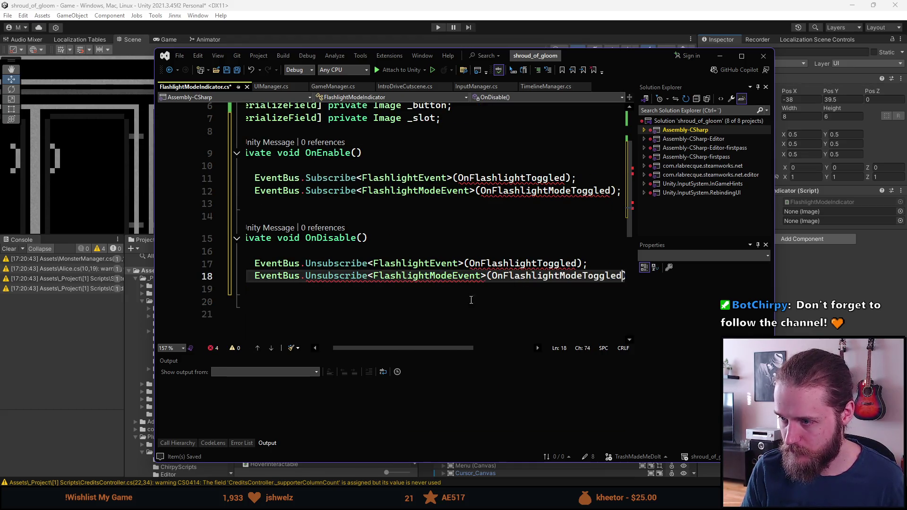
- Start an OnFlashlightToggled(FlashlightEvent) handler method below OnDisable
drag(376, 348, 362, 347)
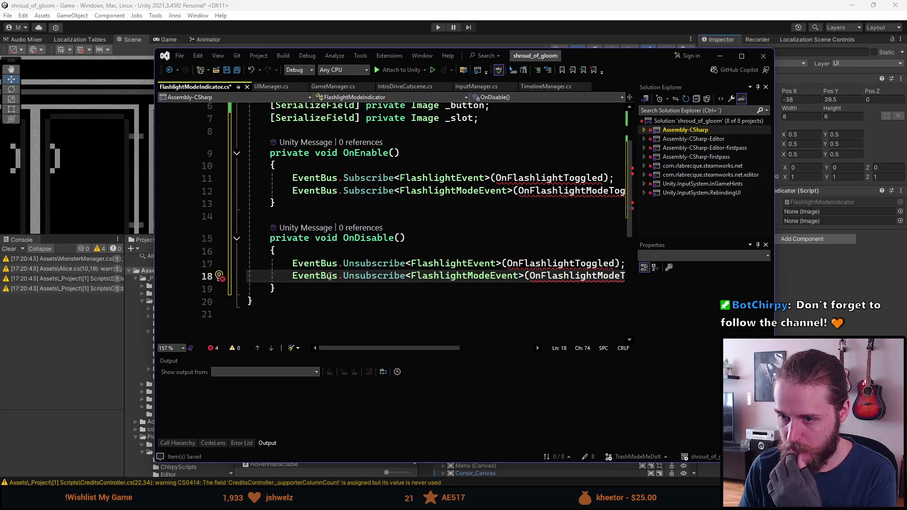
click(315, 289)
key(Return)
key(Return)
text(pr)
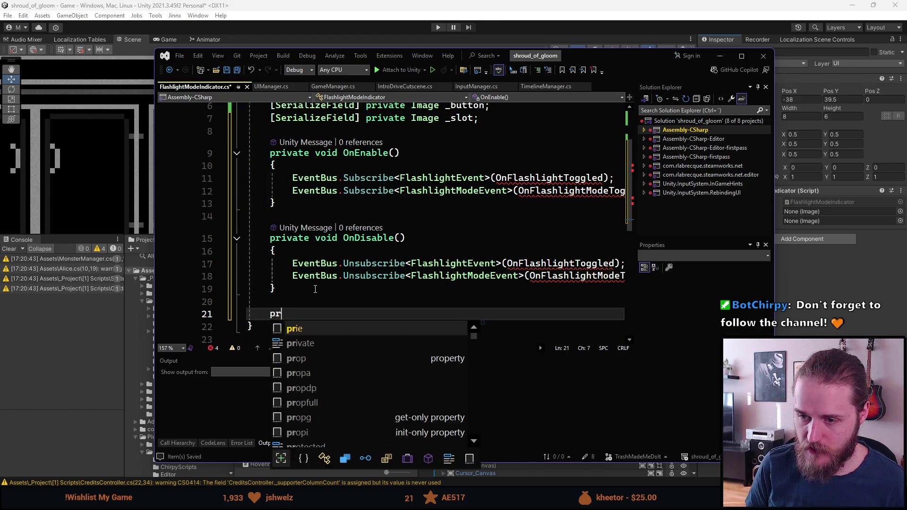
text(ivate void O)
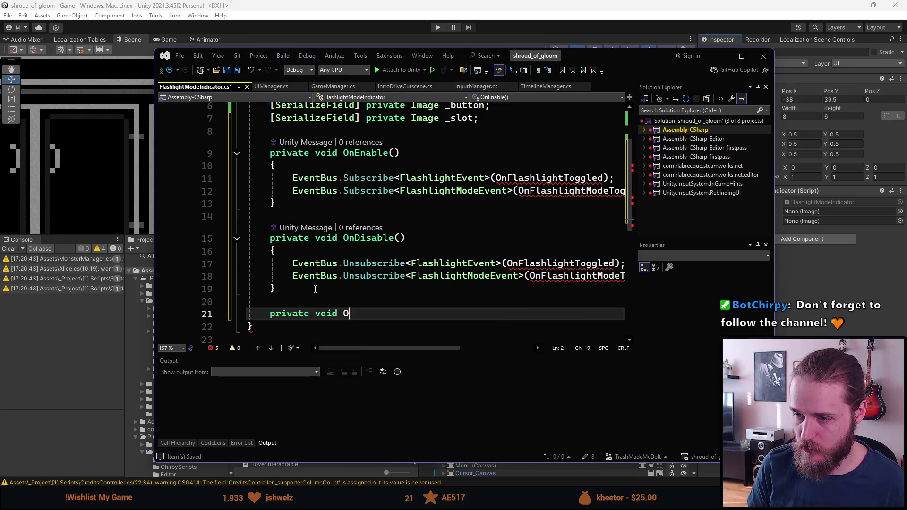
text(nFlashligh)
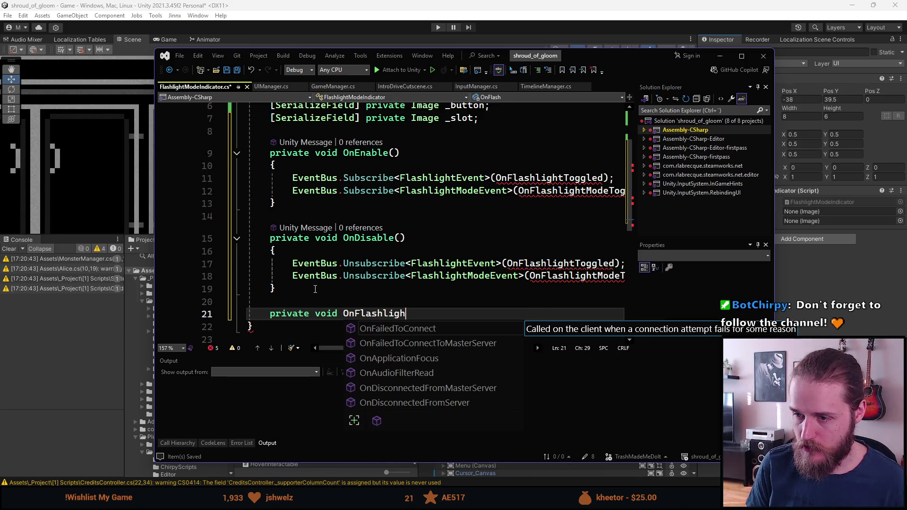
text(tToggled(Flash)
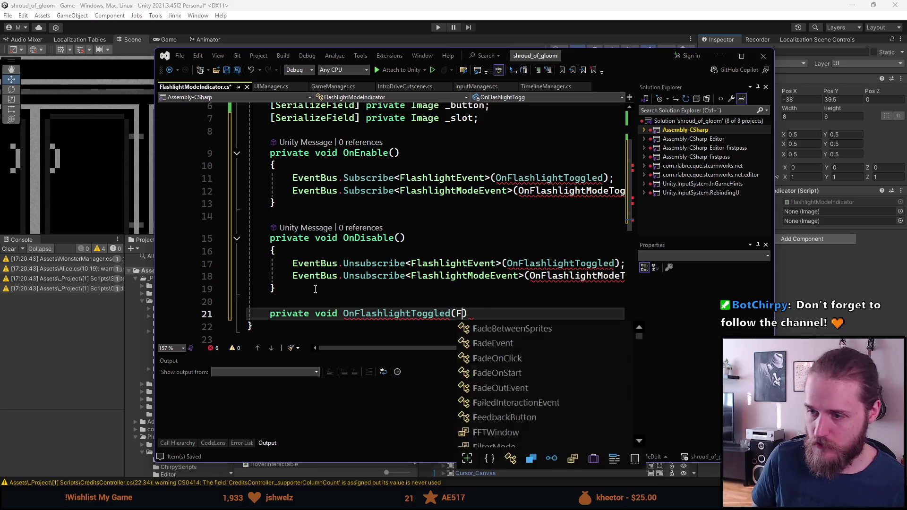
text(lightEvent flashlig)
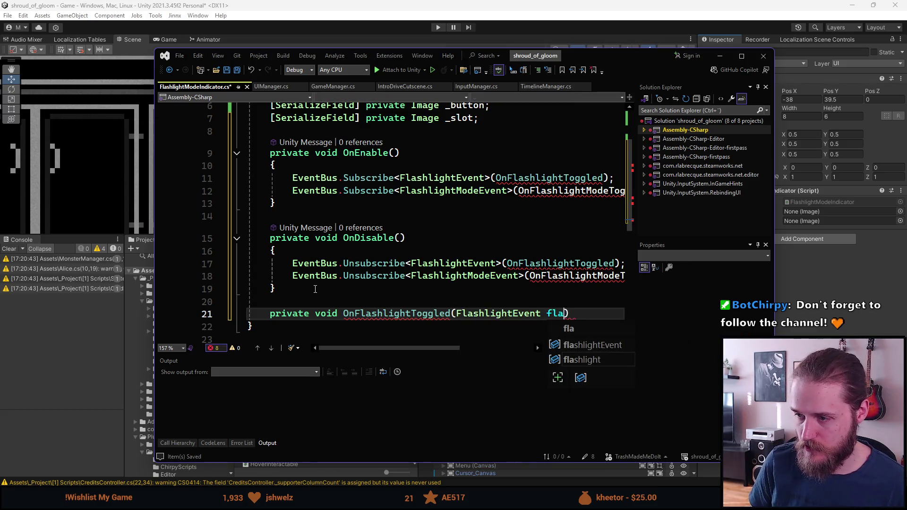
text(htEv)
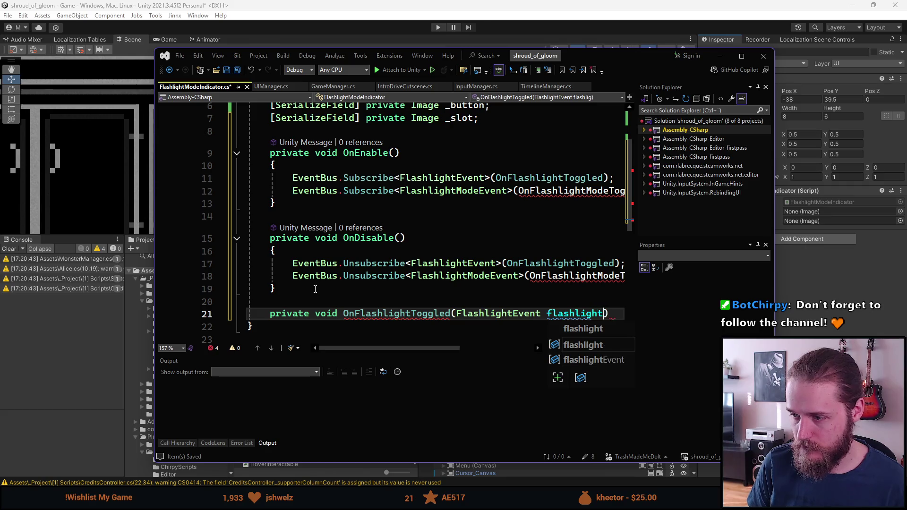
- Finish OnFlashlightToggled(FlashlightEvent flashlightEvent) with an empty body
key(Tab)
key(Return)
text({)
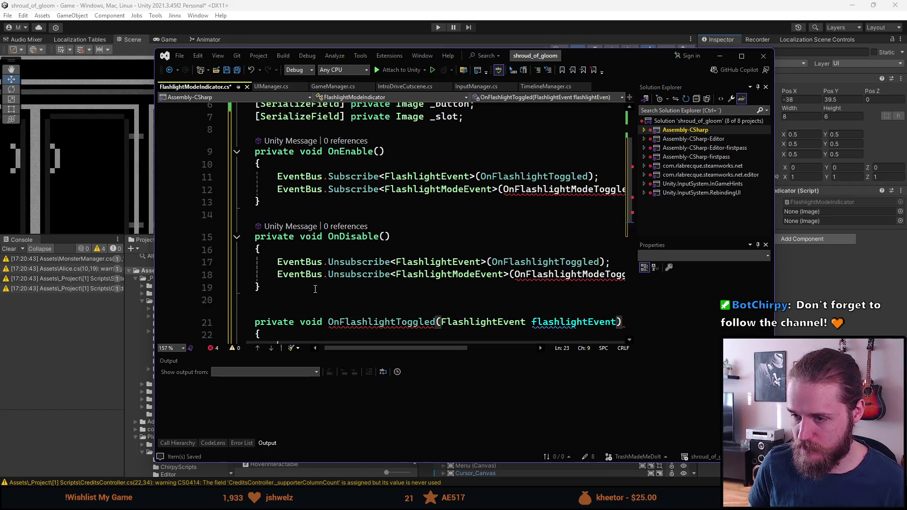
key(Return)
key(Down)
key(Down)
key(Down)
- Add an empty OnFlashlightModeToggled(FlashlightModeEvent) handler and maximize Visual Studio
text(private)
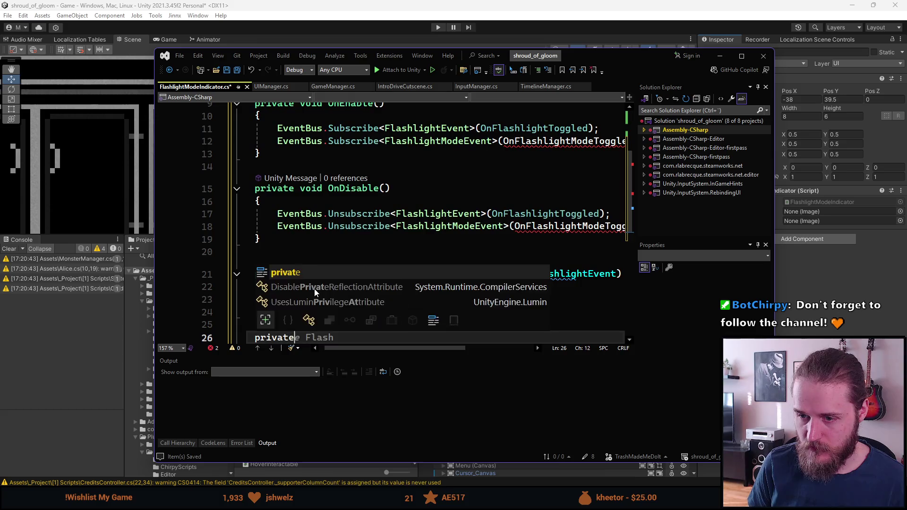
text( void OnFlashl)
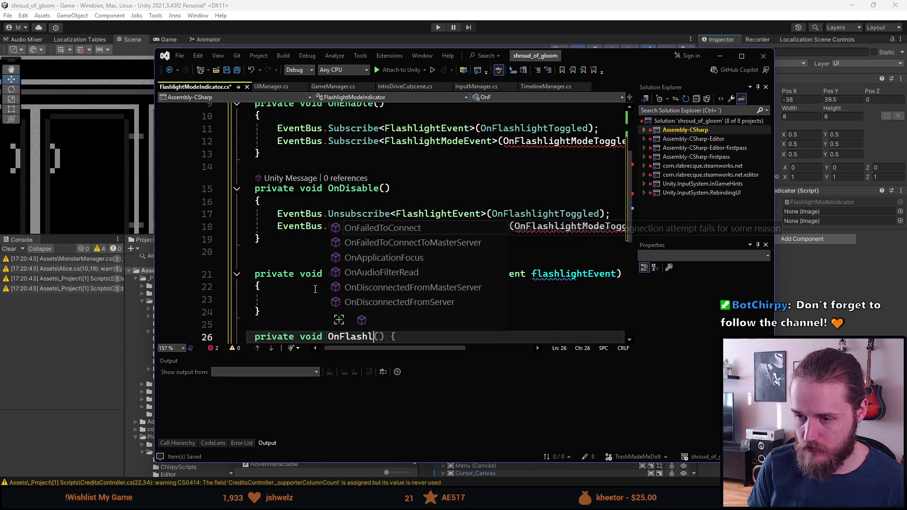
text(ightModeToggled()()
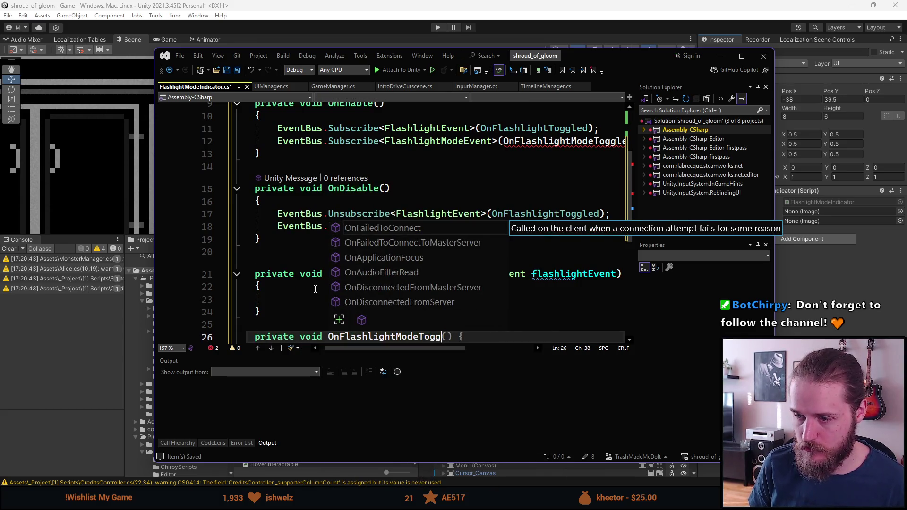
key(BackSpace)
key(BackSpace)
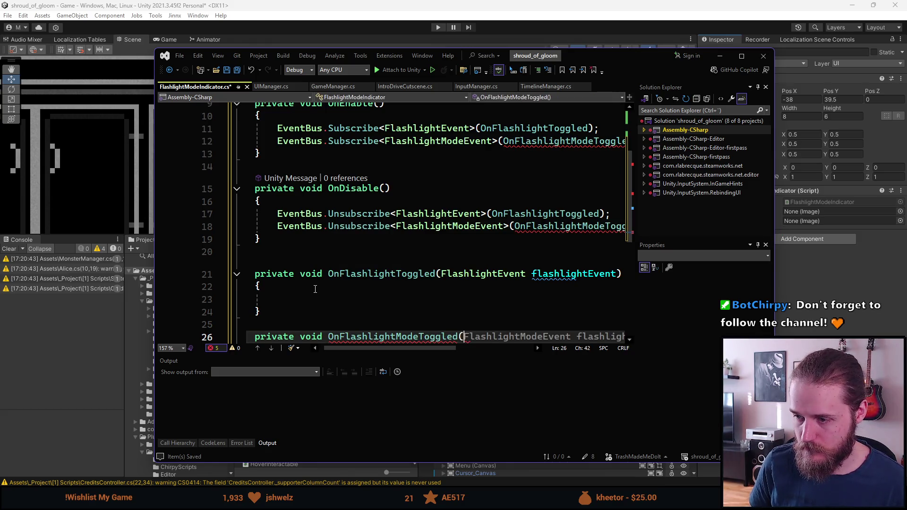
key(Tab)
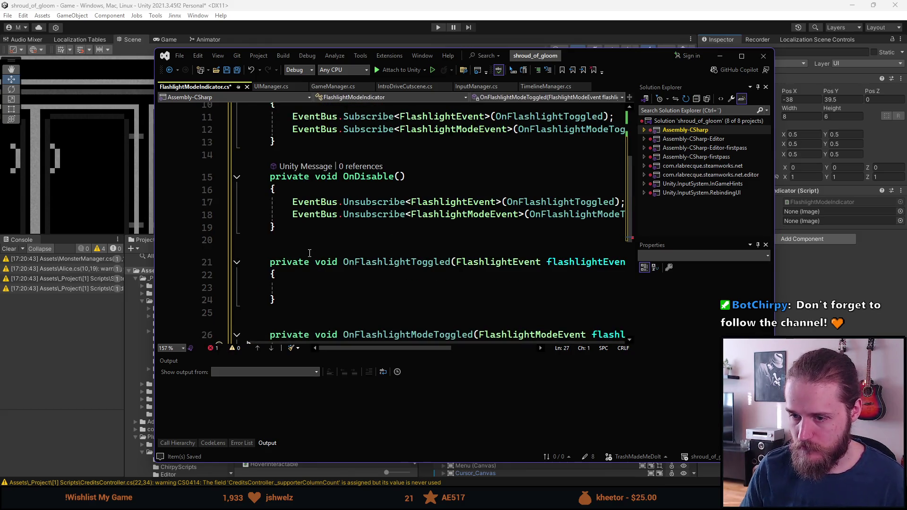
scroll(409, 300, down, 2)
drag(387, 348, 472, 348)
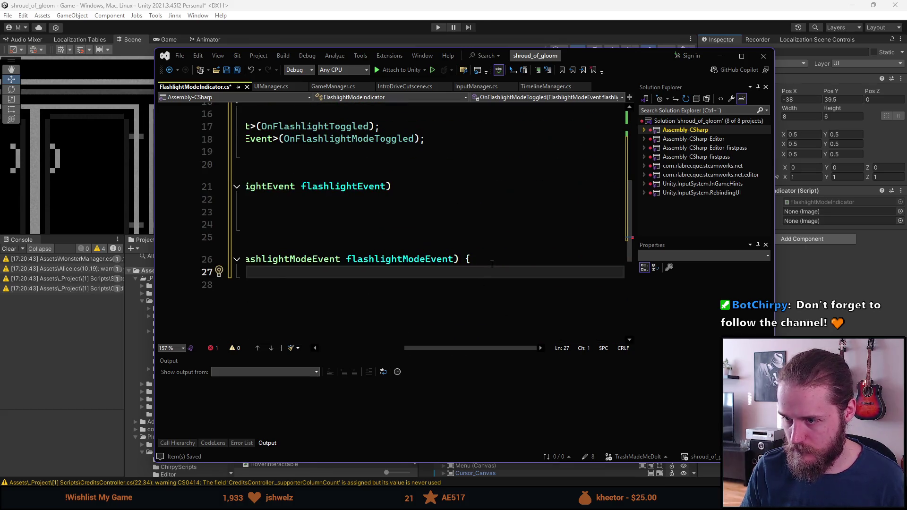
click(494, 260)
key(Return)
text({)
key(Return)
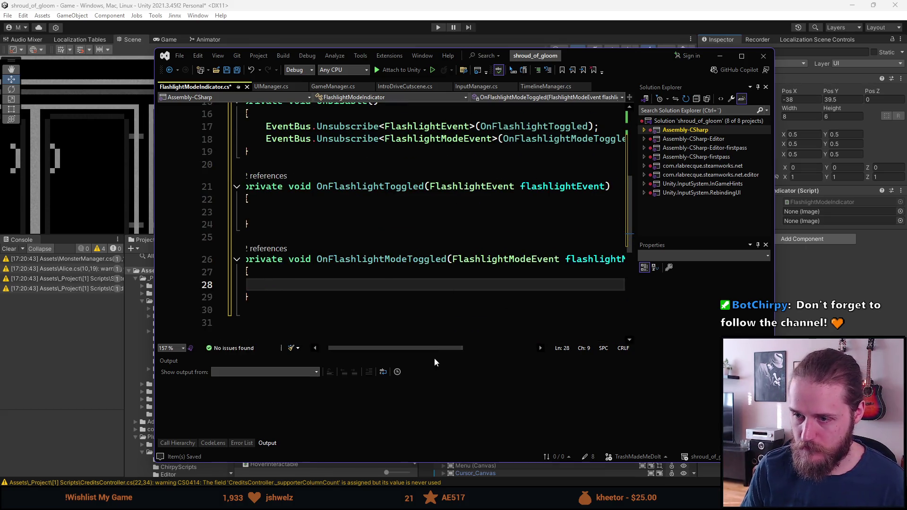
click(741, 56)
scroll(300, 289, up, 5)
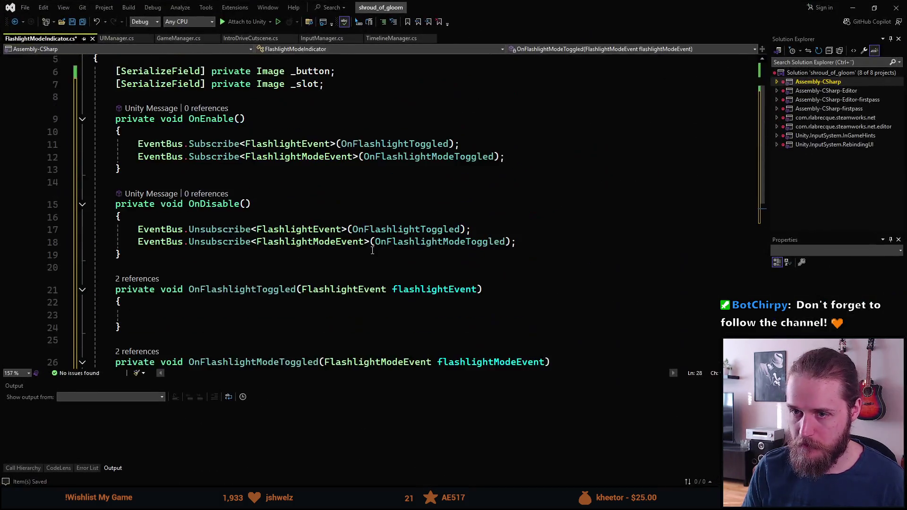
- Add serialized Color fields _onColor and _offColor and save the script
click(344, 146)
key(Return)
text(sfp)
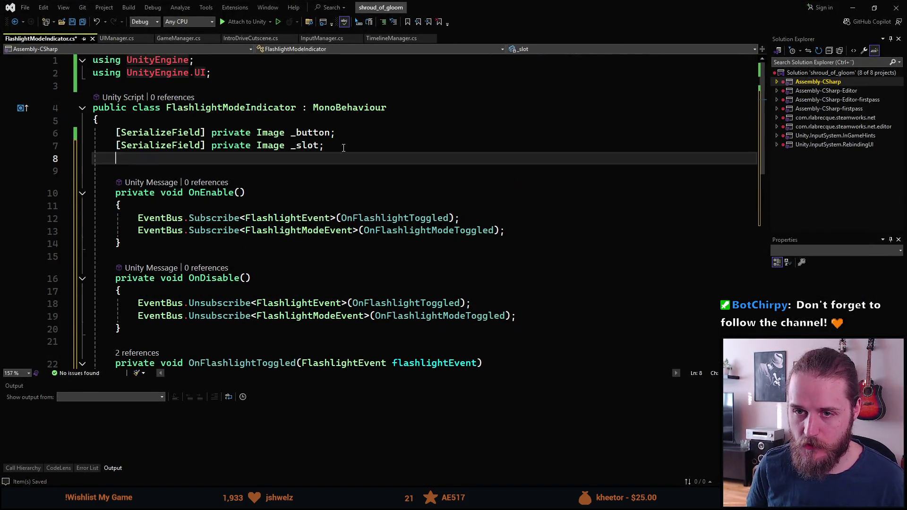
key(Tab)
text(Color _onC)
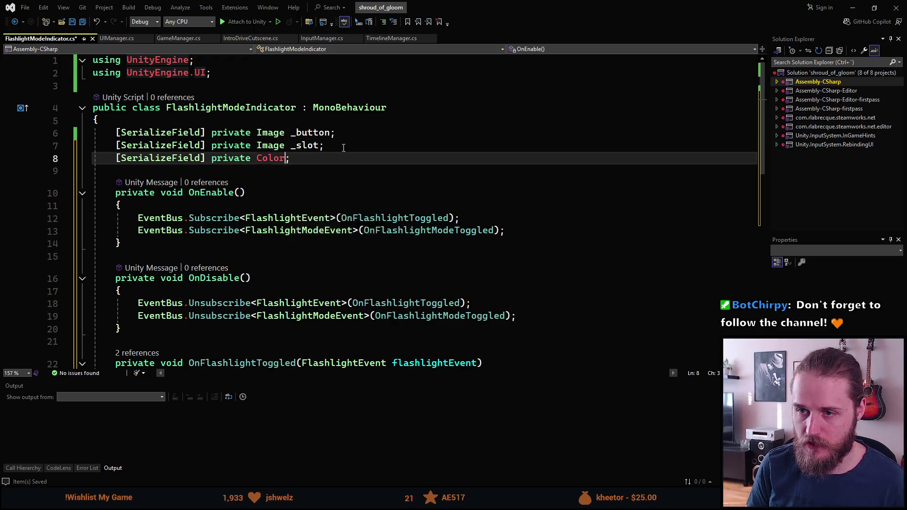
text(olor)
key(End)
key(ctrl+d)
key(Left)
key(Left)
key(Left)
key(BackSpace)
key(BackSpace)
text(off)
key(ctrl+s)
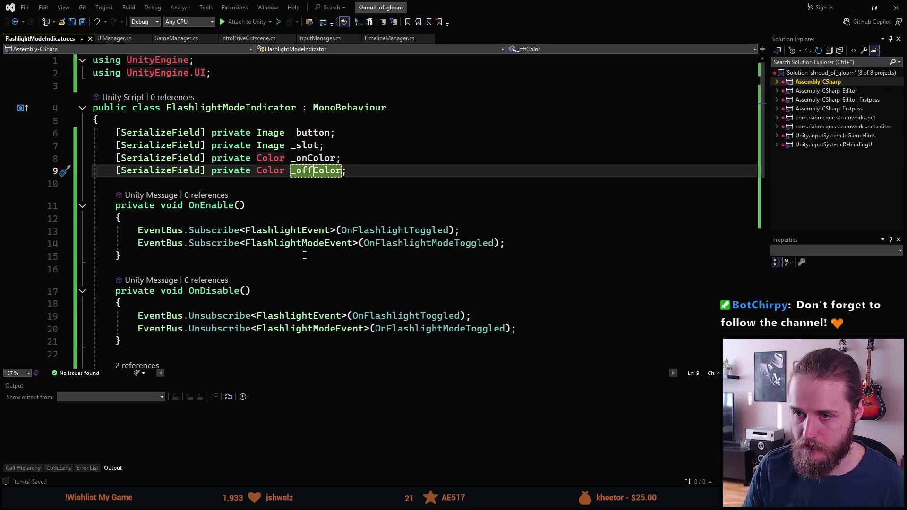
- In OnFlashlightToggled, set Color newColor = FlashlightOn ? _onColor : _offColor
scroll(341, 222, down, 5)
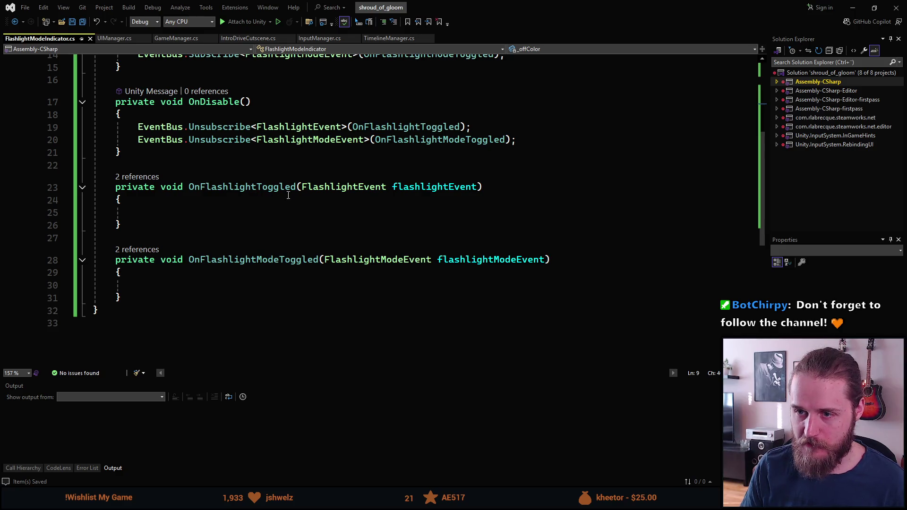
click(231, 214)
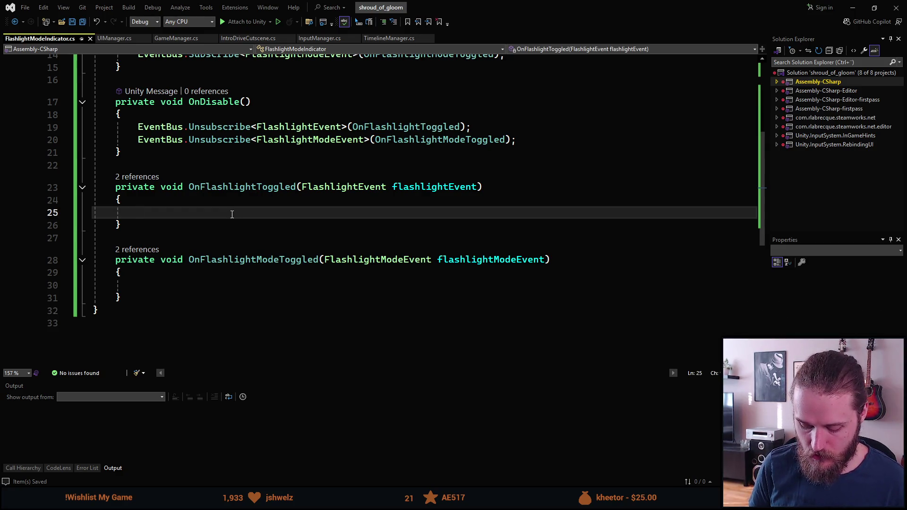
text(Col)
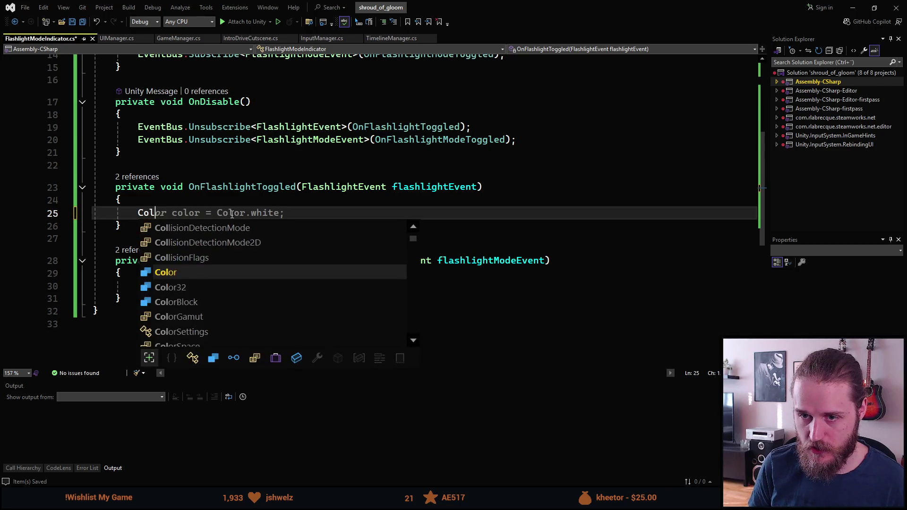
text(or newColor )
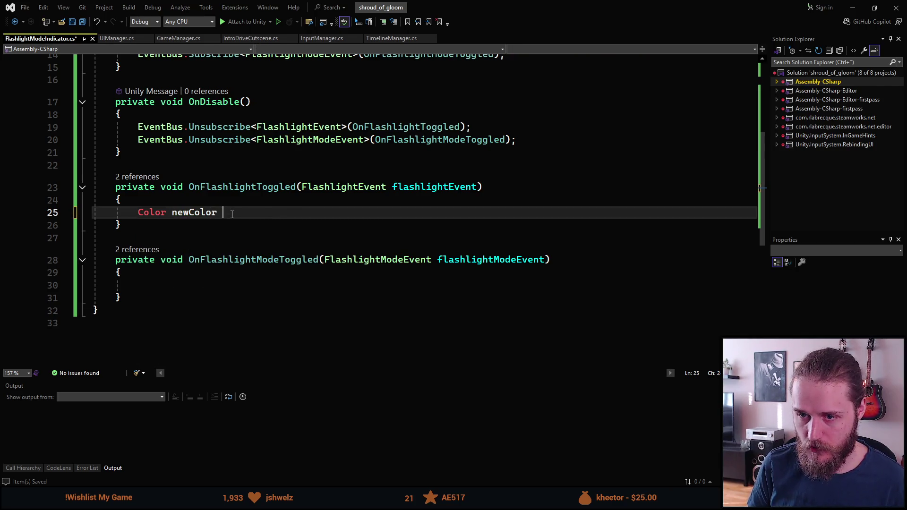
text(= (Flash)
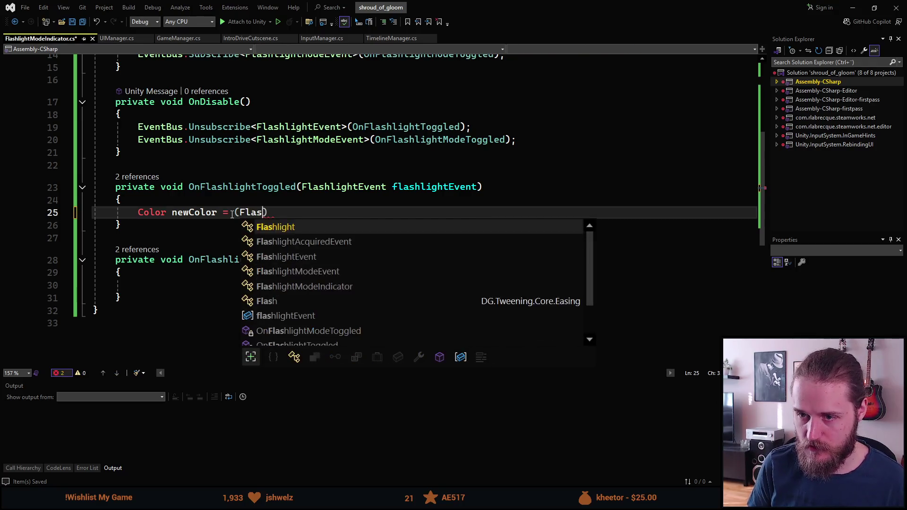
key(Down)
key(Down)
key(Tab)
text(.I)
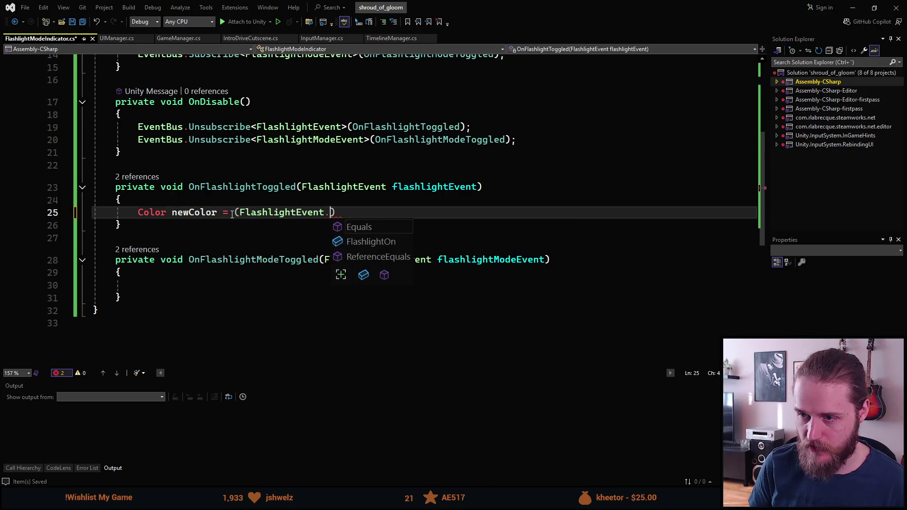
text(F)
key(Tab)
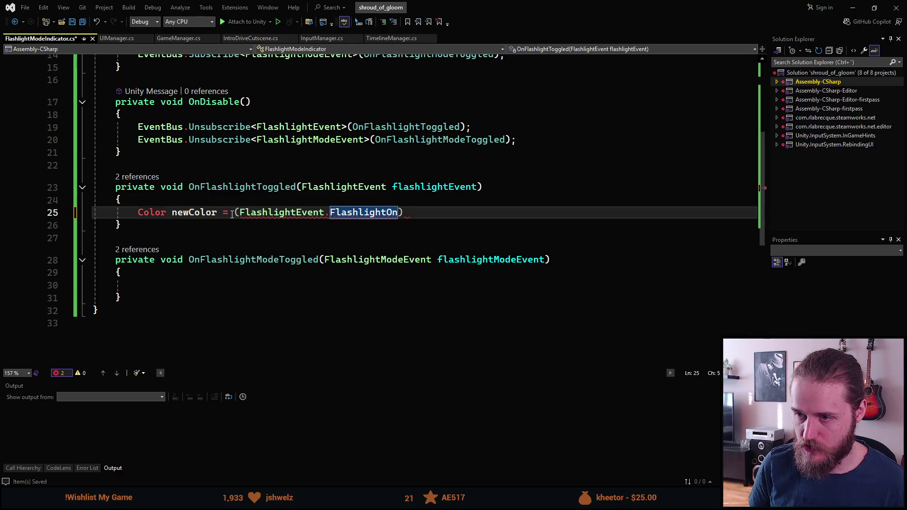
text() ?)
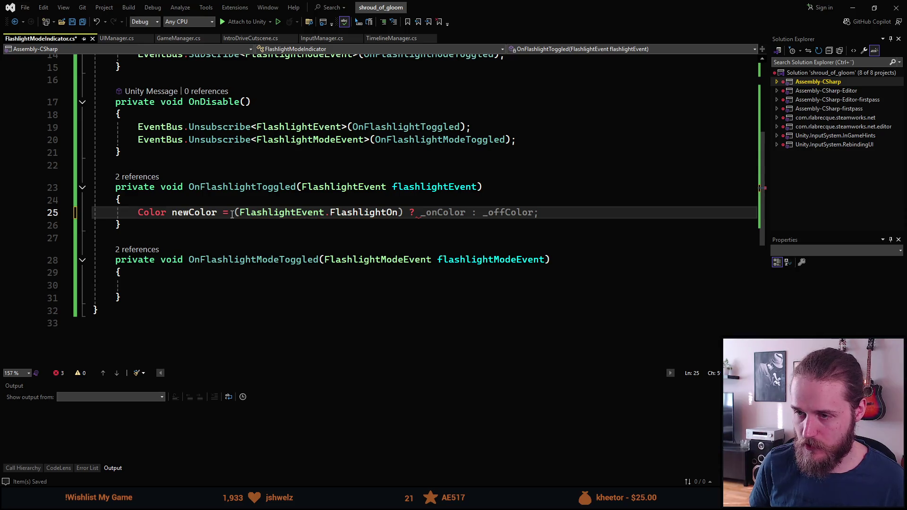
key(Tab)
- Assign newColor to _button.color and _slot.color
key(Return)
text(_Image)
key(BackSpace)
key(BackSpace)
key(BackSpace)
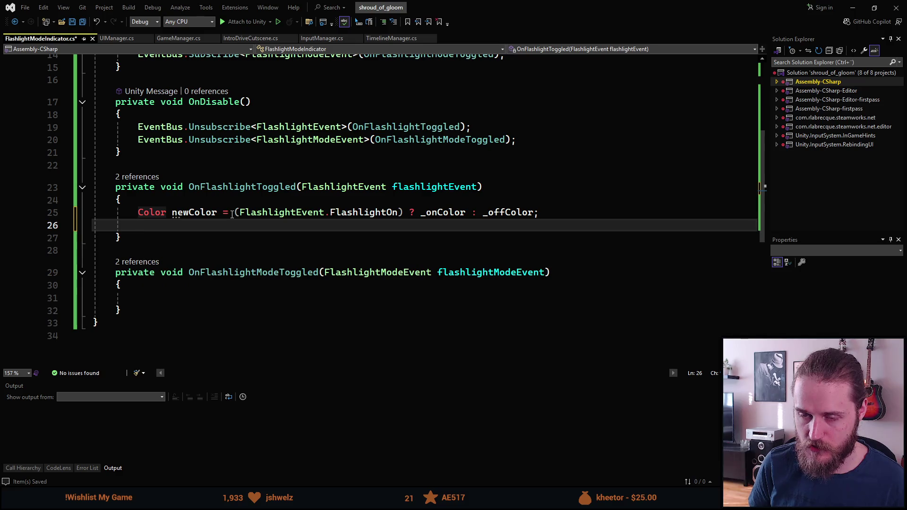
text(_)
key(Tab)
key(Return)
text(_)
key(Tab)
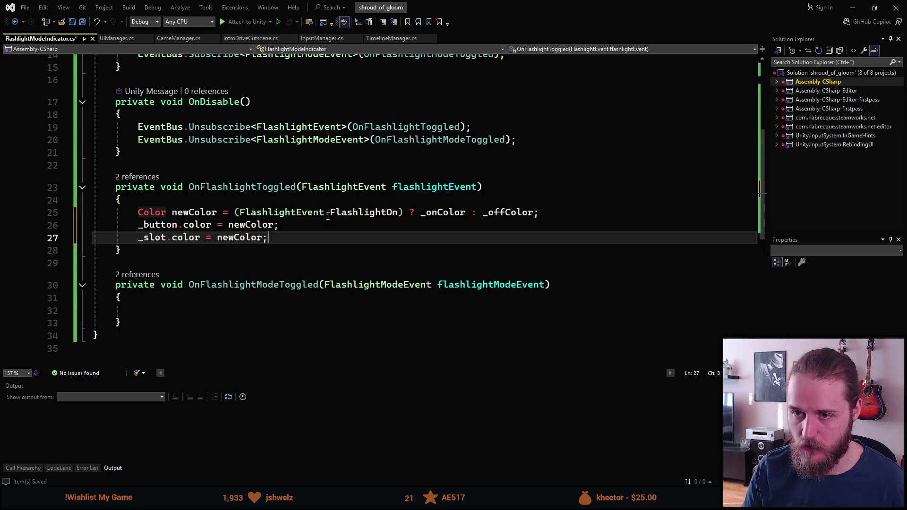
- Switch back to Unity so the script changes compile
scroll(328, 215, down, 1)
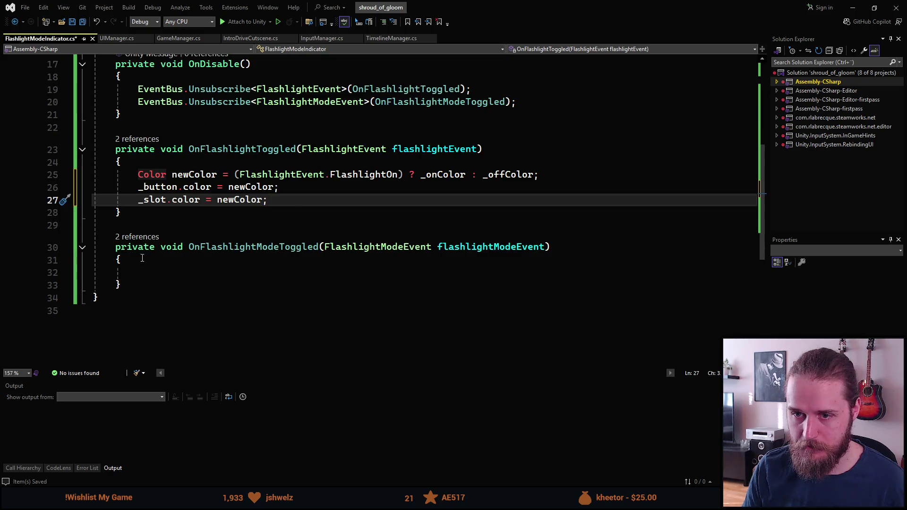
click(229, 270)
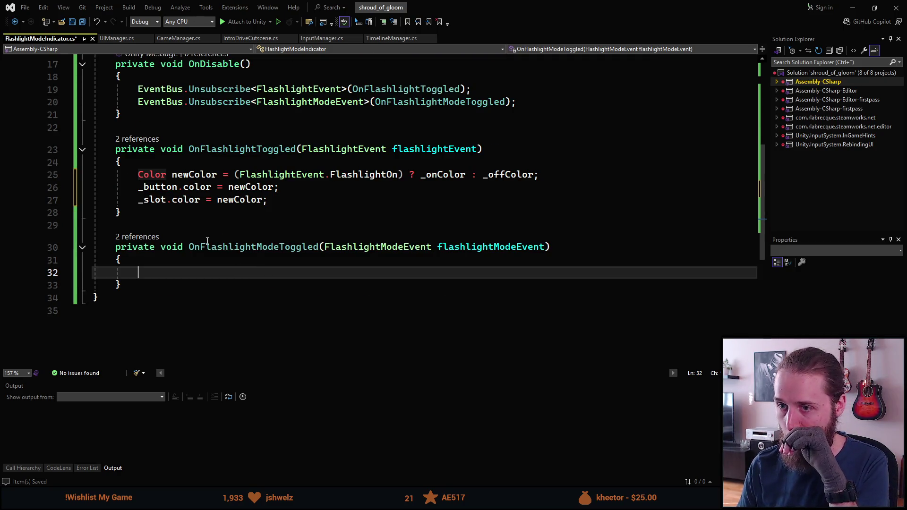
scroll(246, 238, up, 4)
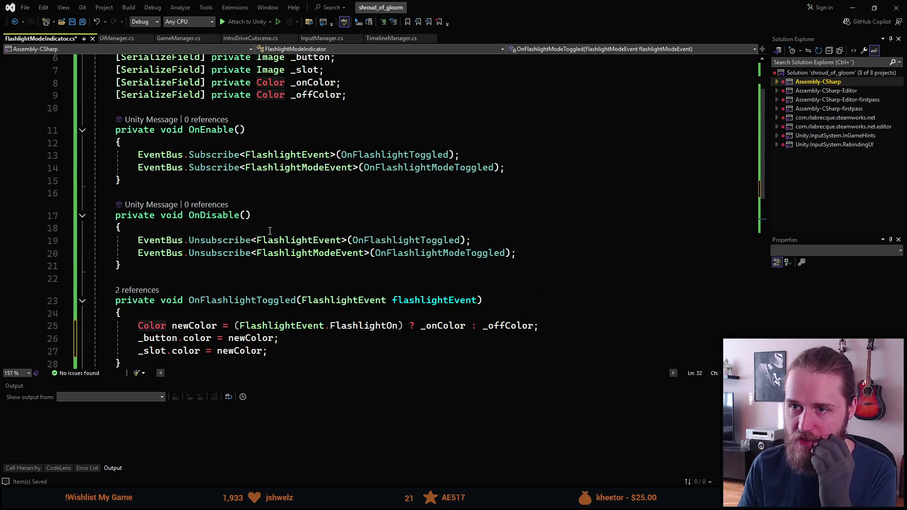
key(alt+Tab)
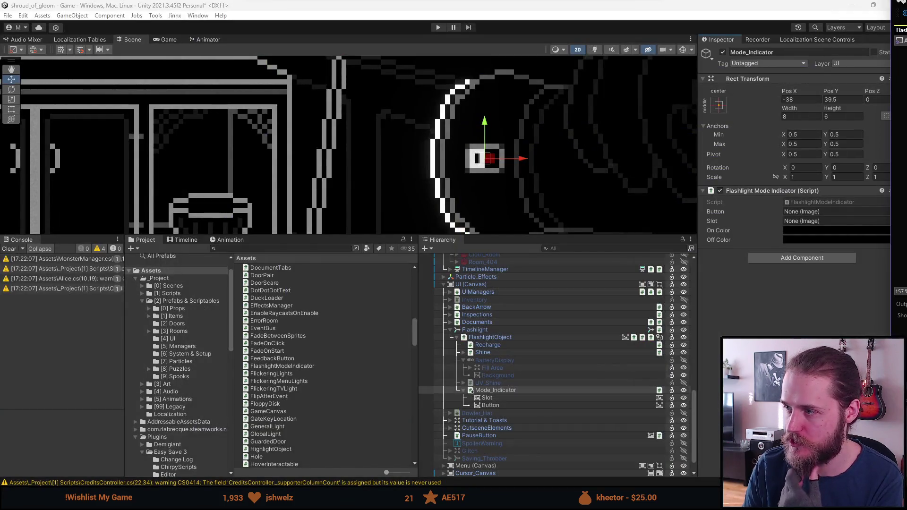
- Assign the Button and Slot objects to Mode_Indicator's Button and Slot fields
click(482, 390)
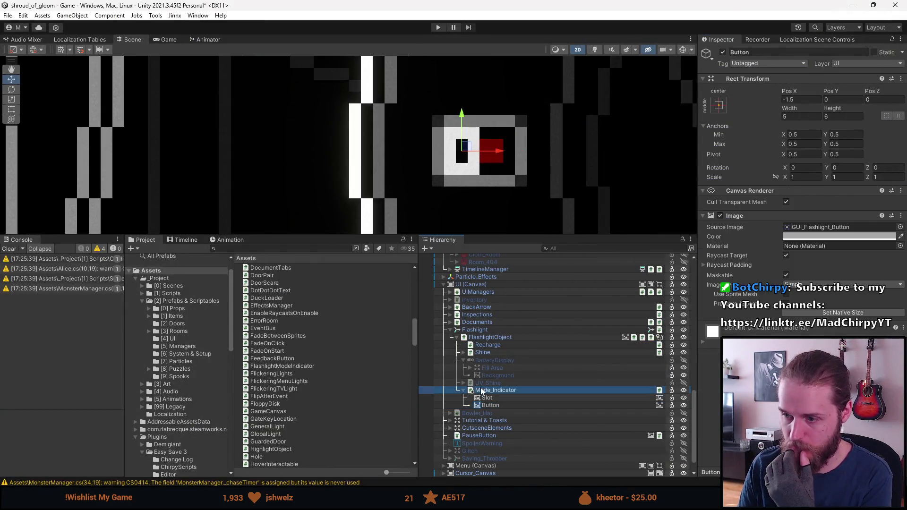
mouse_move(491, 405)
mouse_down()
mouse_move(520, 402)
mouse_move(831, 211)
mouse_up()
mouse_move(498, 400)
mouse_down()
mouse_move(812, 222)
mouse_move(831, 221)
mouse_up()
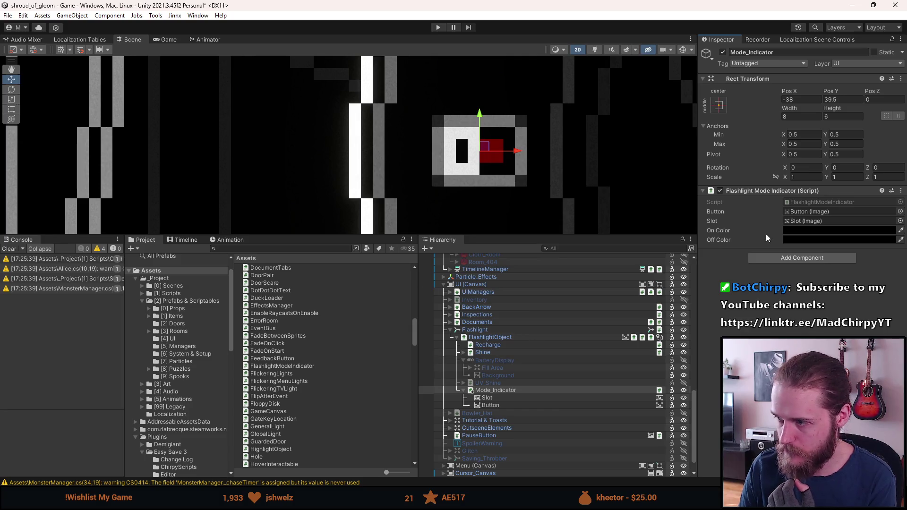
- Paste the flashlight's copied colour into Mode_Indicator's On Color
right_click(794, 231)
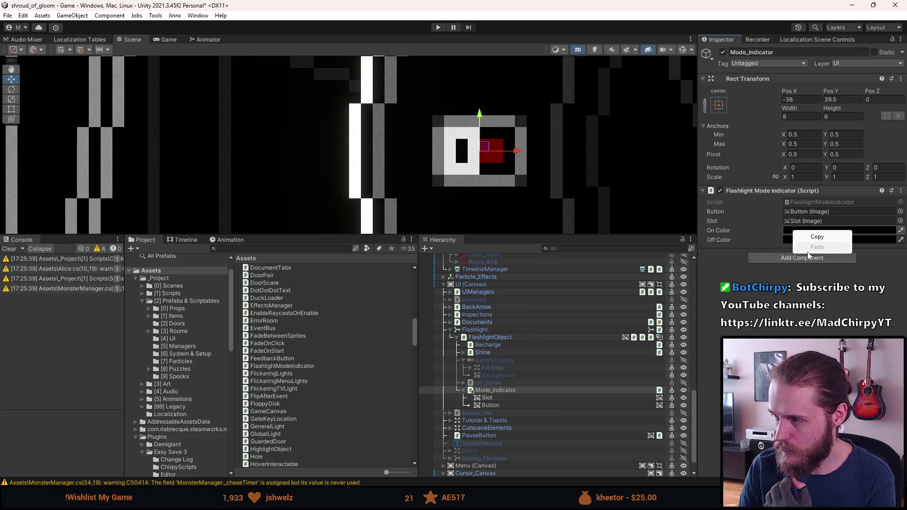
click(497, 338)
scroll(802, 189, down, 5)
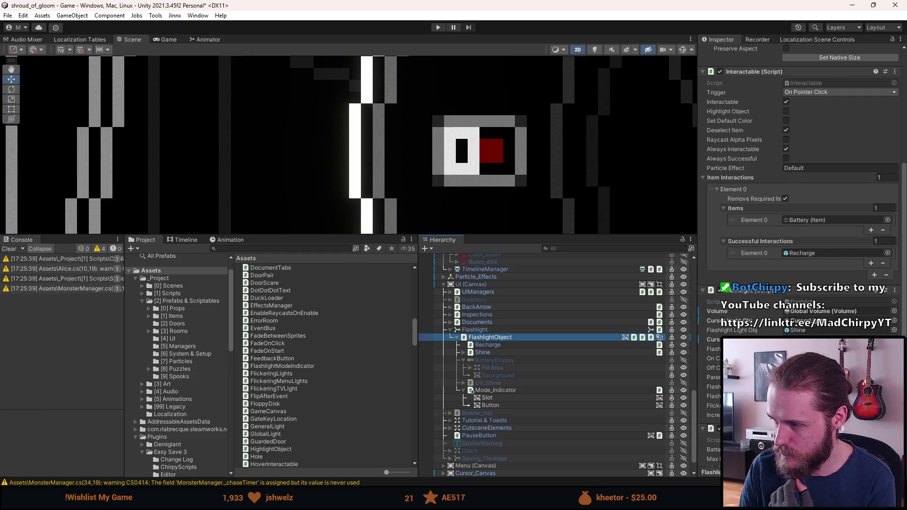
scroll(497, 400, down, 1)
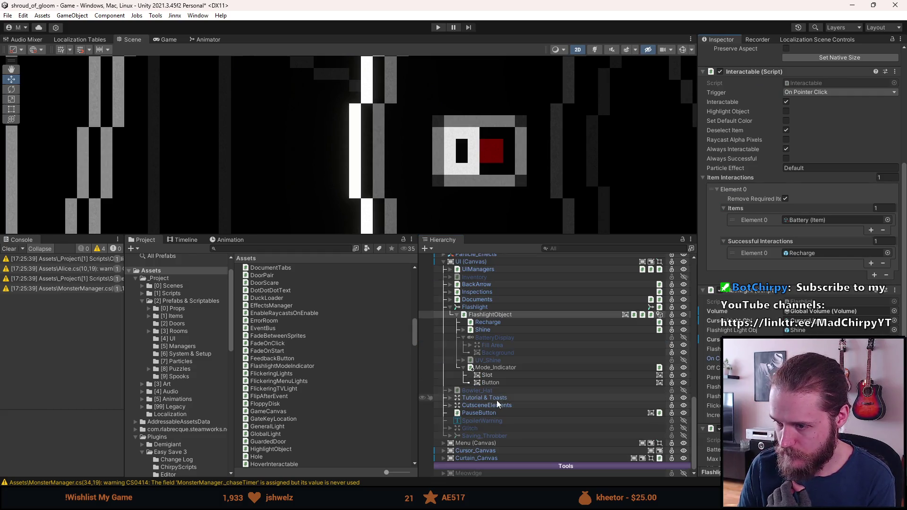
click(507, 369)
right_click(830, 231)
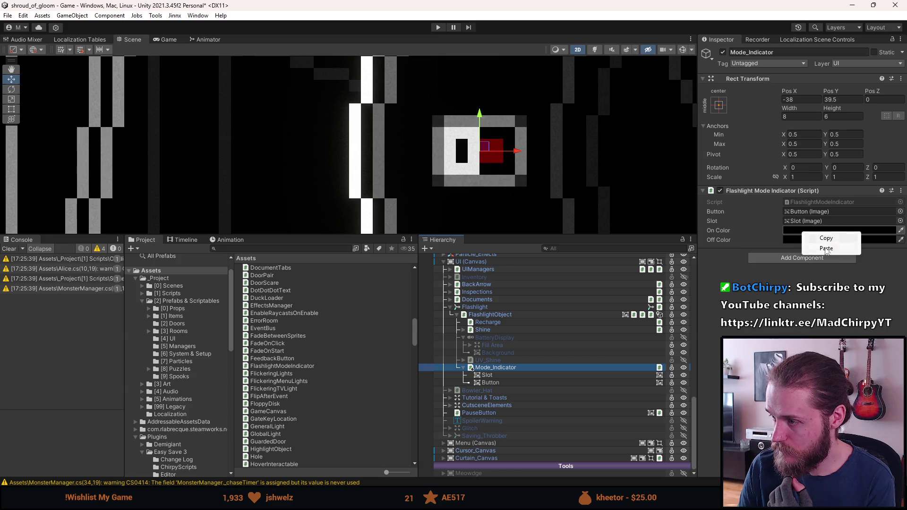
click(843, 246)
- Paste a copied light colour into Off Color and save the scene
click(503, 315)
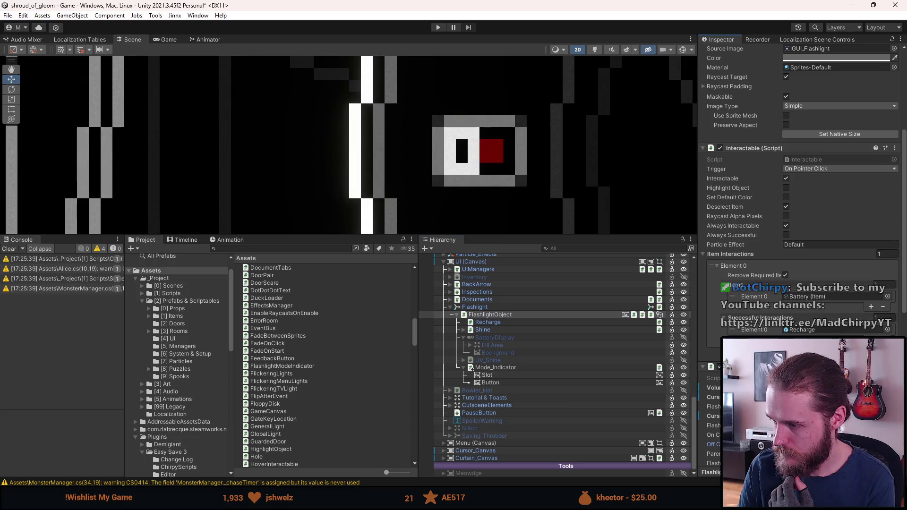
click(504, 382)
click(500, 368)
right_click(820, 240)
click(827, 257)
scroll(410, 137, down, 5)
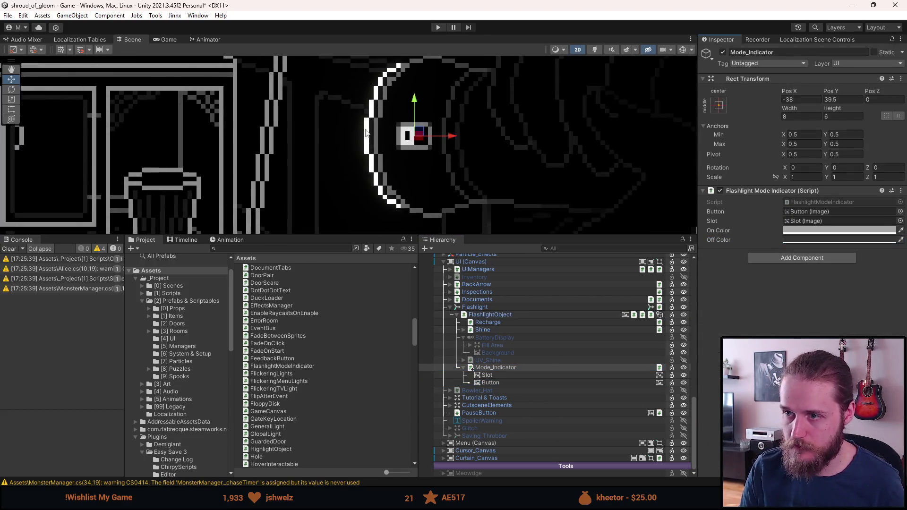
key(ctrl+s)
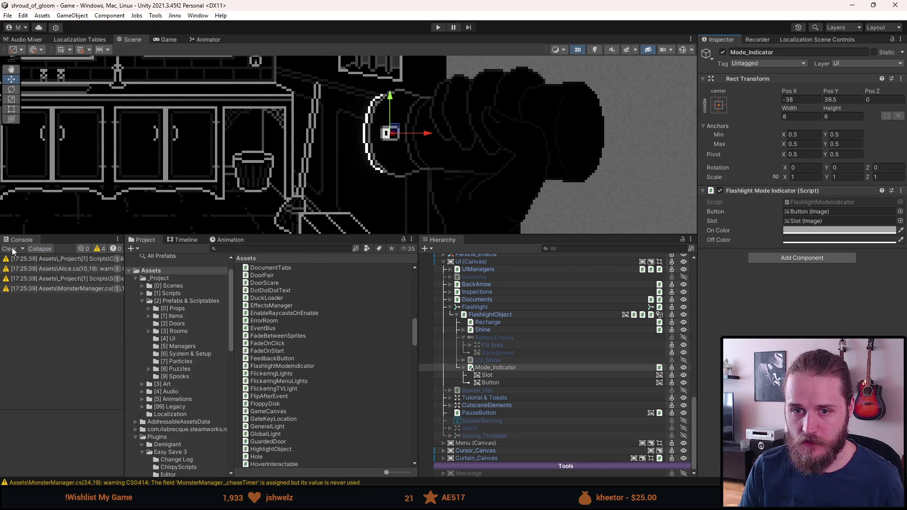
- Clear the Console and enter play mode to test the indicator
click(9, 249)
click(438, 27)
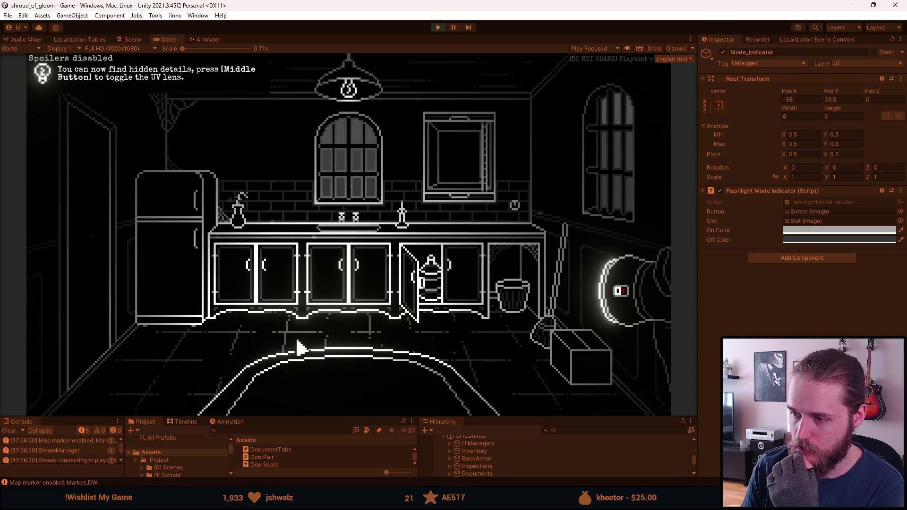
- Toggle the flashlight repeatedly between white and UV light to test the mode indicator, ending on white
middle_click(301, 349)
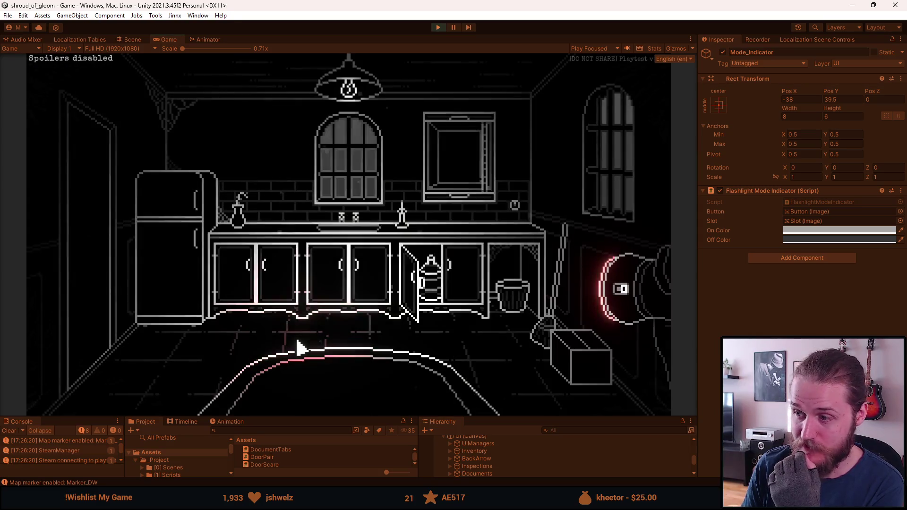
middle_click(300, 348)
middle_click(300, 349)
middle_click(300, 349)
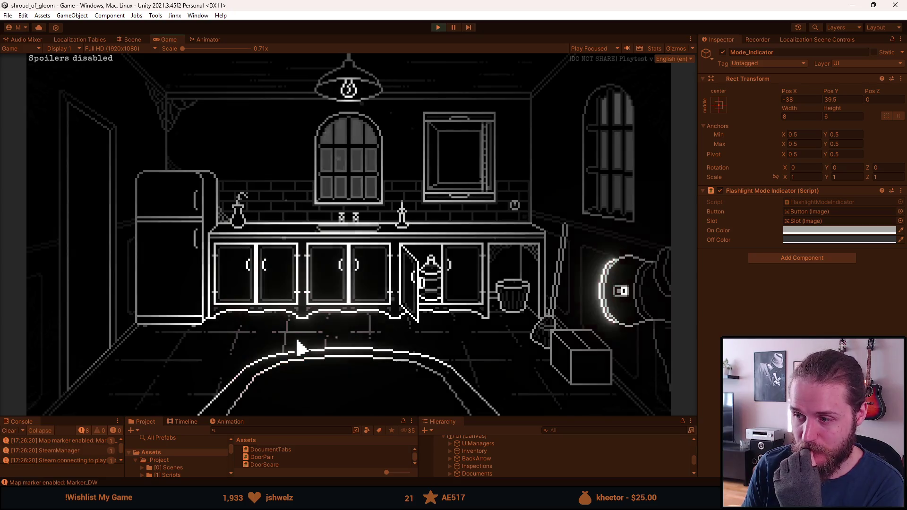
middle_click(301, 348)
middle_click(301, 349)
middle_click(300, 349)
middle_click(301, 349)
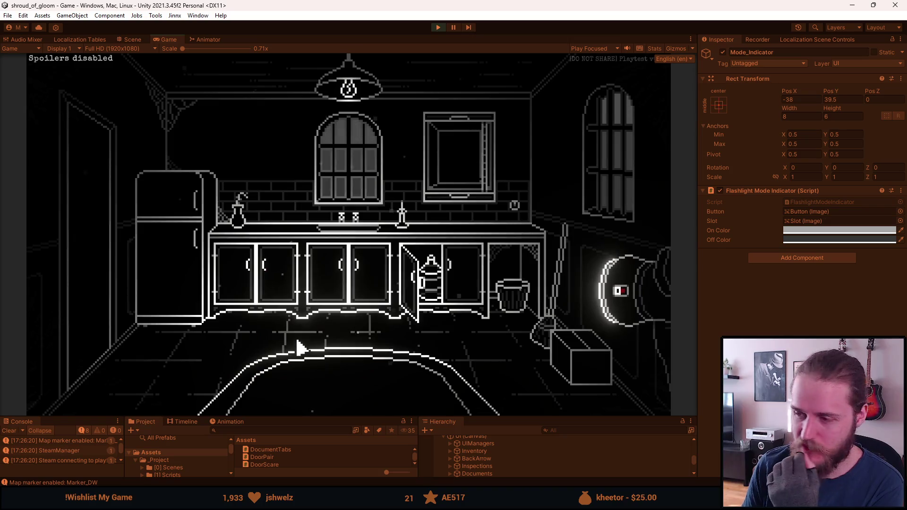
middle_click(300, 349)
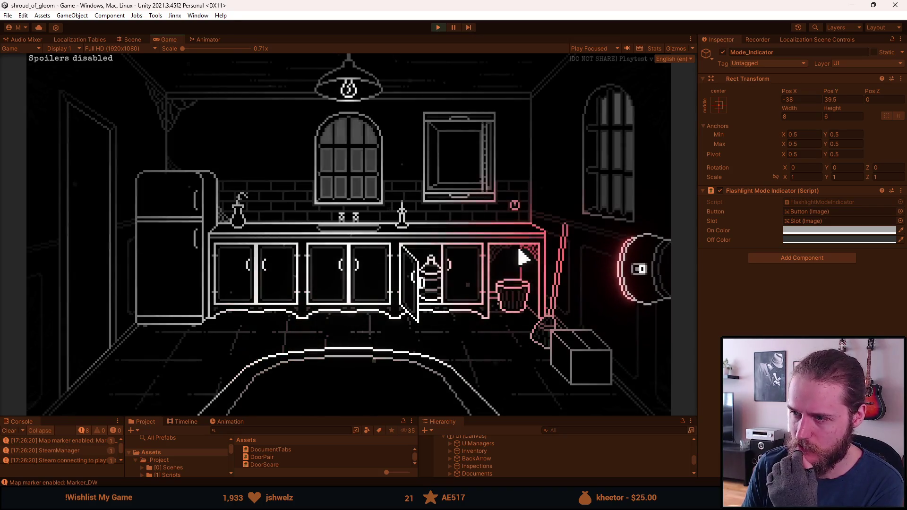
middle_click(480, 235)
middle_click(477, 237)
middle_click(472, 237)
middle_click(472, 237)
middle_click(472, 237)
middle_click(472, 237)
middle_click(472, 237)
middle_click(472, 237)
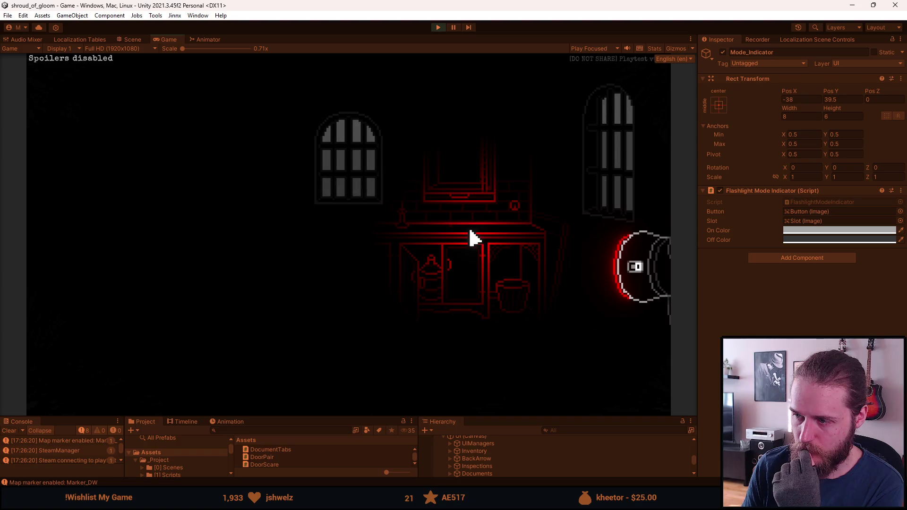
middle_click(472, 238)
middle_click(473, 237)
middle_click(472, 237)
middle_click(472, 238)
middle_click(472, 237)
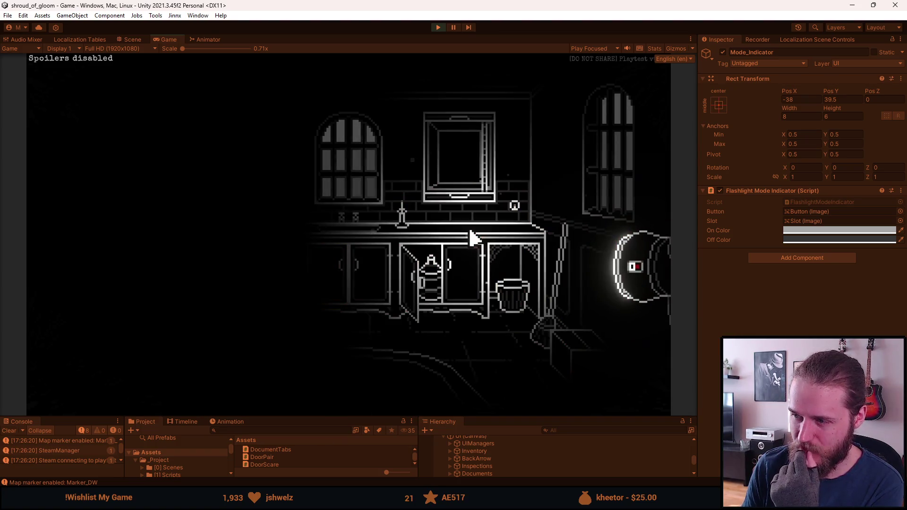
middle_click(472, 237)
middle_click(472, 238)
middle_click(472, 237)
middle_click(472, 238)
middle_click(472, 238)
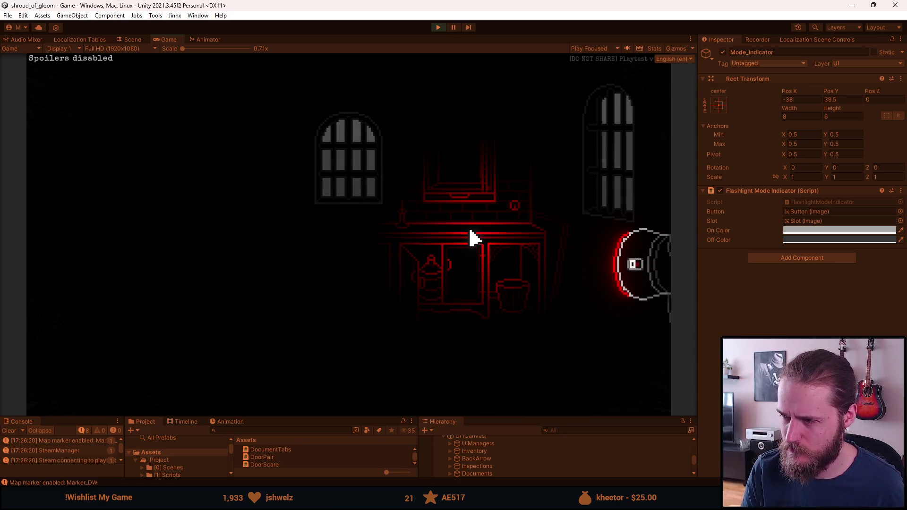
middle_click(473, 238)
middle_click(472, 238)
middle_click(473, 237)
middle_click(472, 238)
middle_click(473, 237)
middle_click(472, 238)
middle_click(473, 237)
middle_click(472, 238)
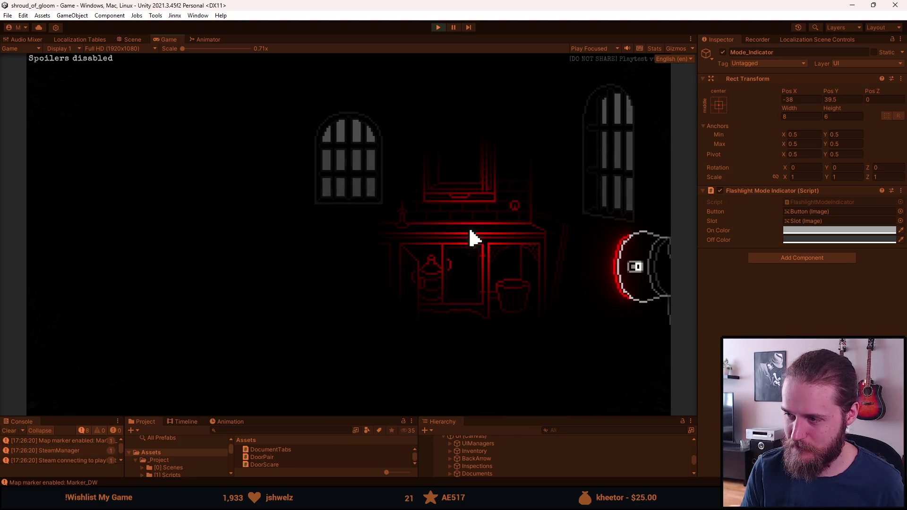
middle_click(473, 238)
middle_click(472, 238)
middle_click(474, 238)
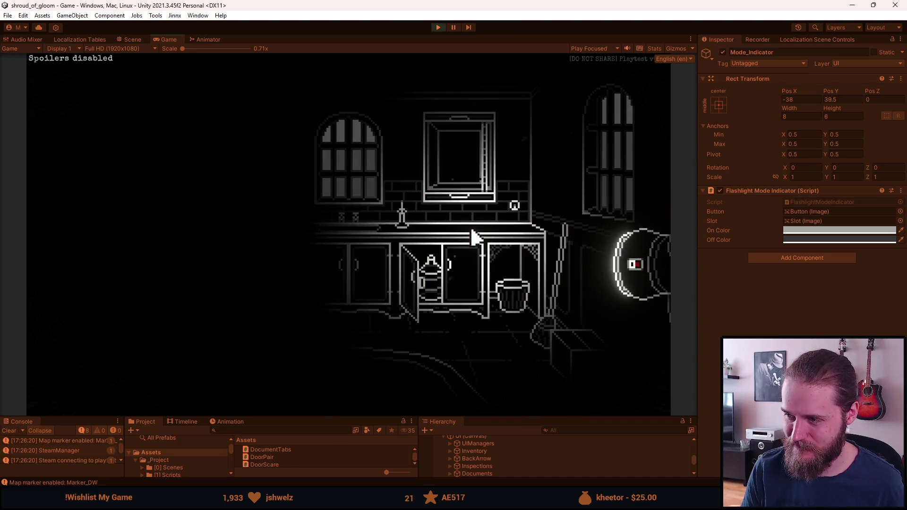
middle_click(472, 232)
middle_click(472, 232)
middle_click(474, 229)
middle_click(474, 230)
middle_click(475, 229)
middle_click(475, 227)
middle_click(475, 227)
middle_click(475, 227)
middle_click(476, 227)
middle_click(476, 227)
middle_click(477, 227)
middle_click(477, 227)
middle_click(478, 231)
middle_click(478, 231)
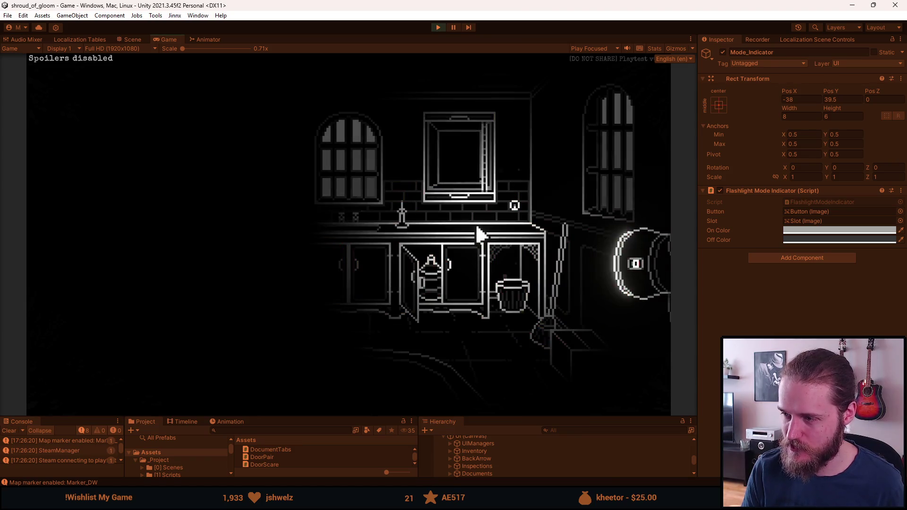
middle_click(477, 230)
middle_click(477, 229)
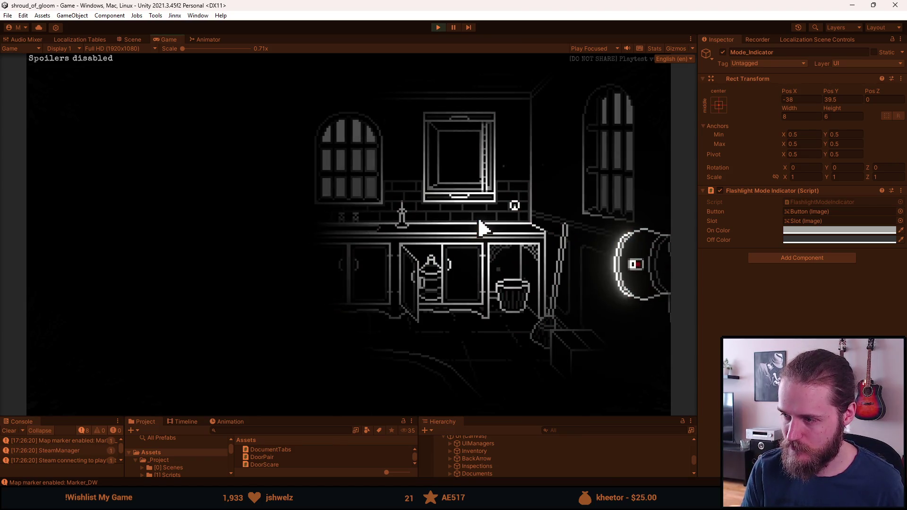
middle_click(477, 228)
middle_click(420, 237)
middle_click(418, 238)
middle_click(418, 236)
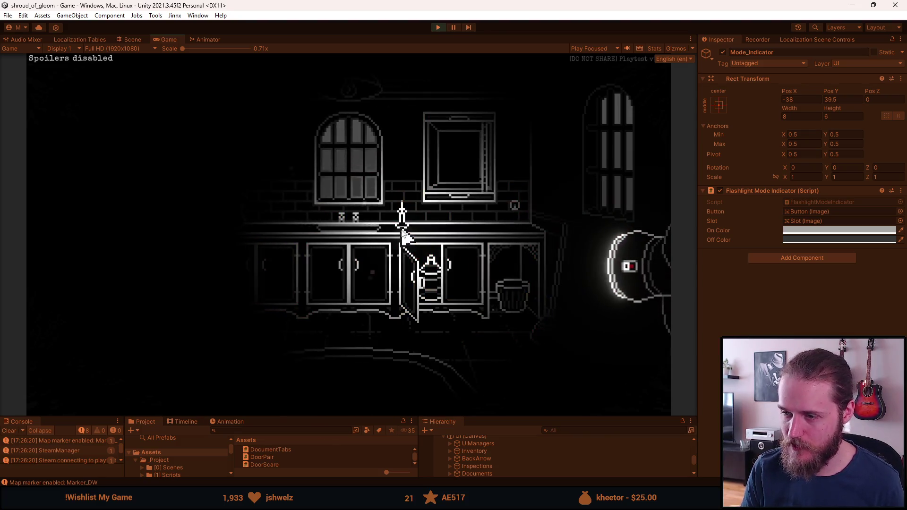
- Pause, quit to the main menu, stop play mode, and return to the script in Visual Studio
key(Escape)
click(380, 302)
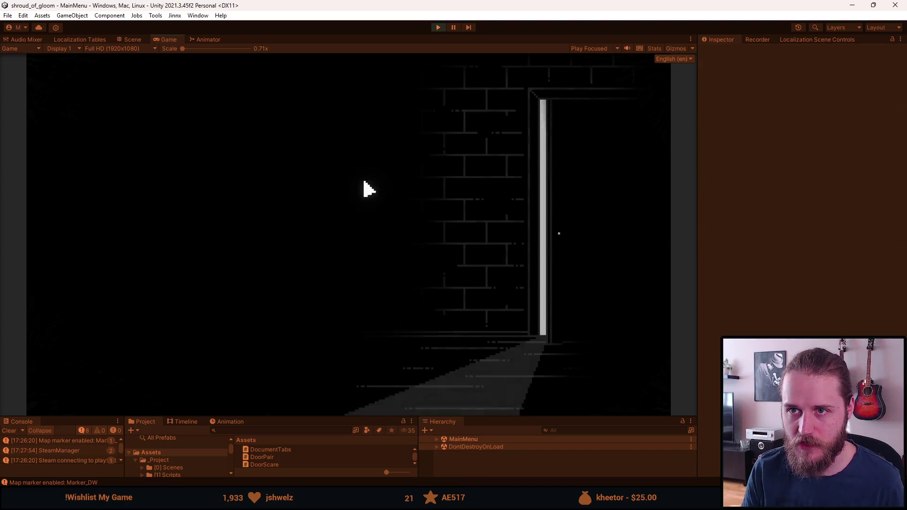
click(438, 27)
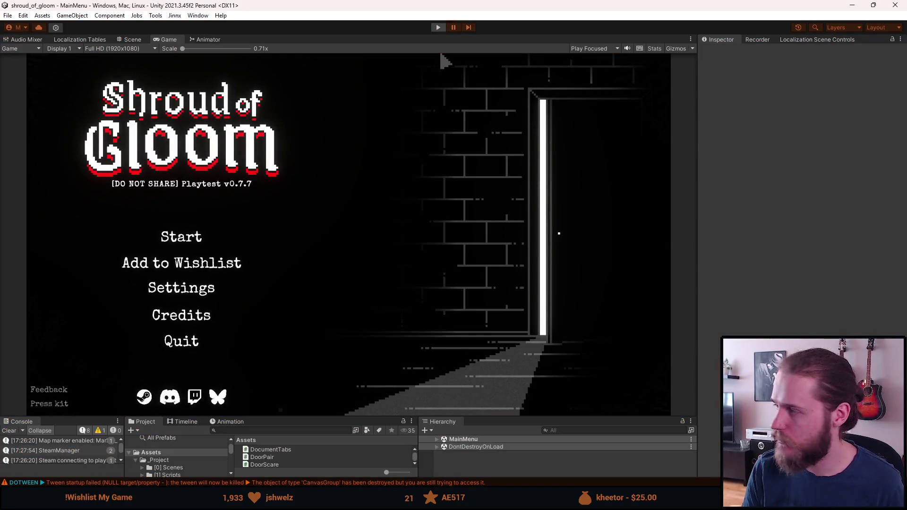
key(alt+Tab)
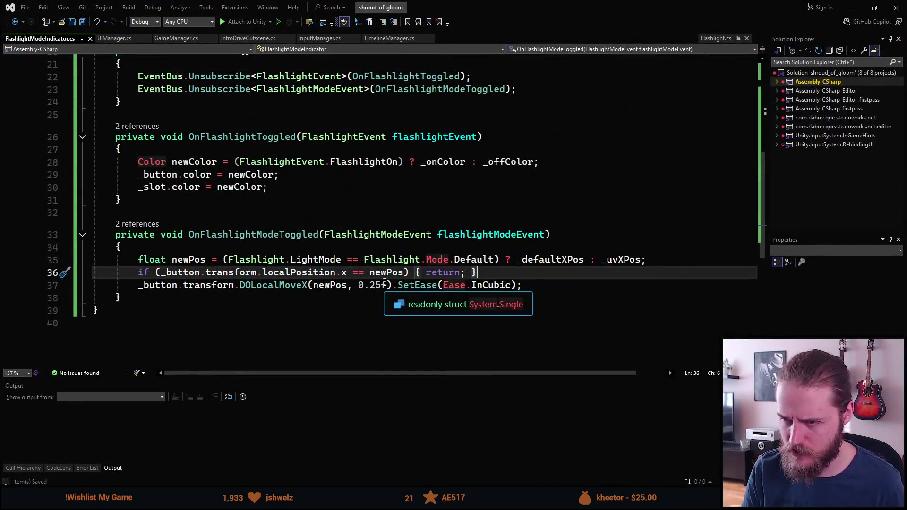
- Add a private float _animDur field of 0.15f below _uvXPos and save
scroll(374, 296, up, 7)
click(302, 213)
key(Return)
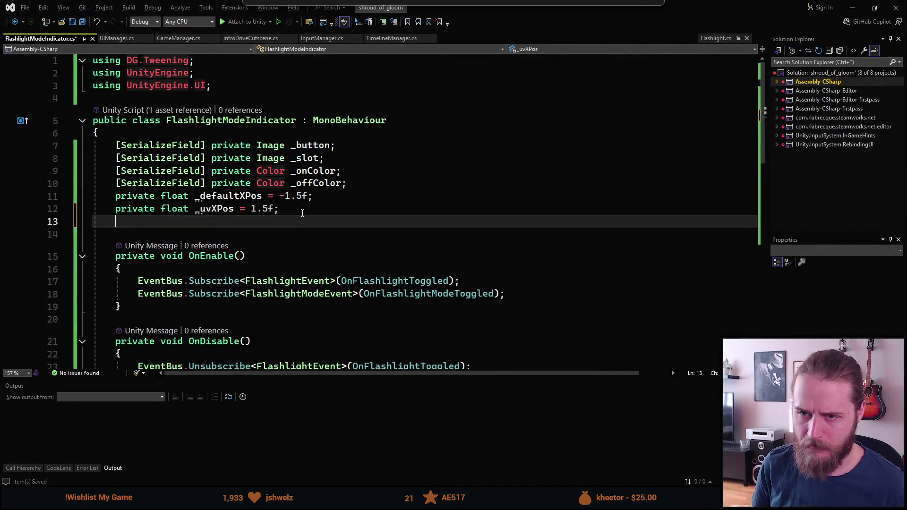
text(private float )
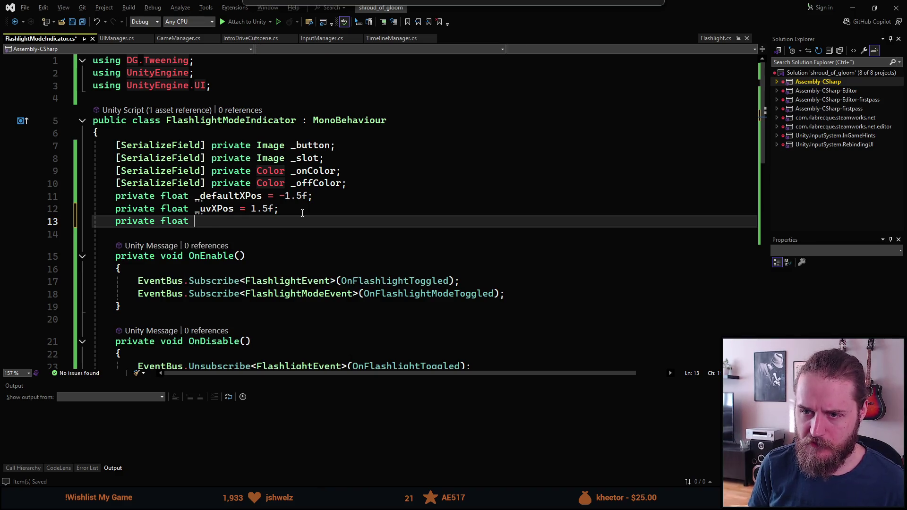
text(_animDur = )
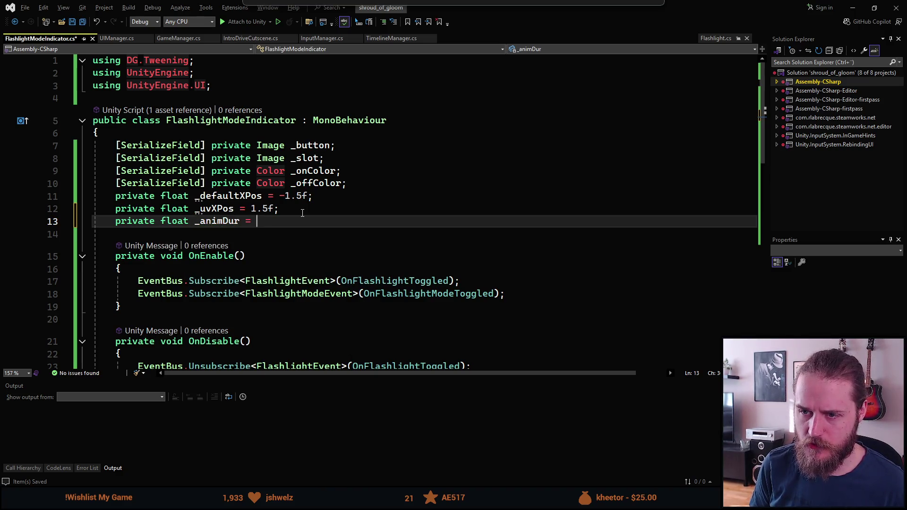
text(0.15fd)
key(ctrl+s)
- Replace DOLocalMoveX's hard-coded 0.25f duration with _animDur, save, and return to Unity
scroll(342, 255, down, 9)
double_click(375, 196)
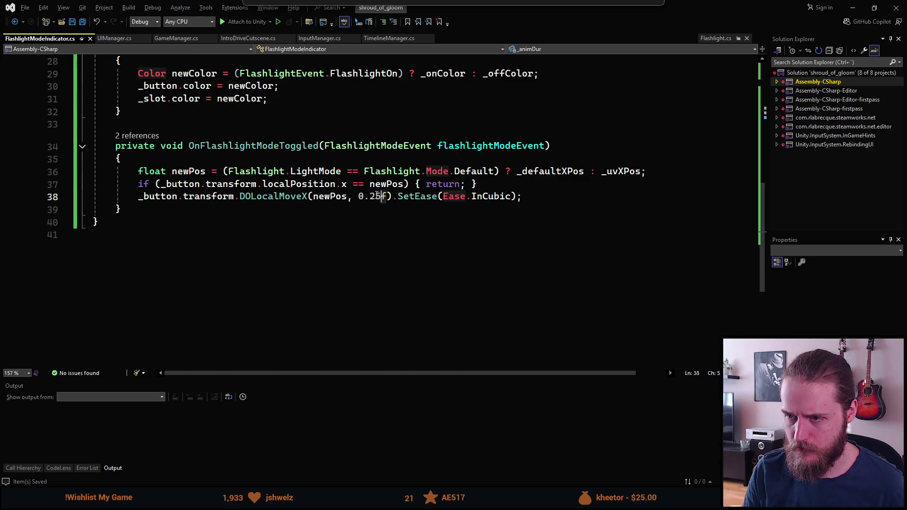
text(_anm)
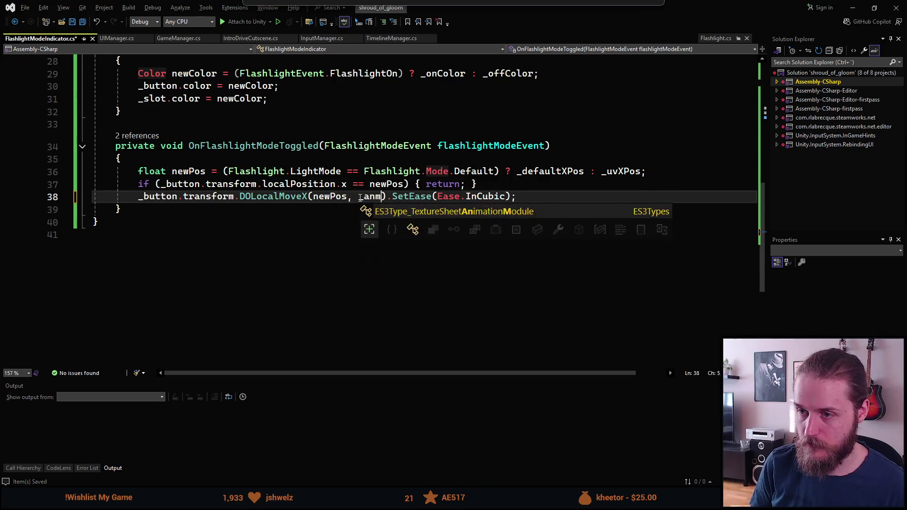
key(Tab)
key(ctrl+s)
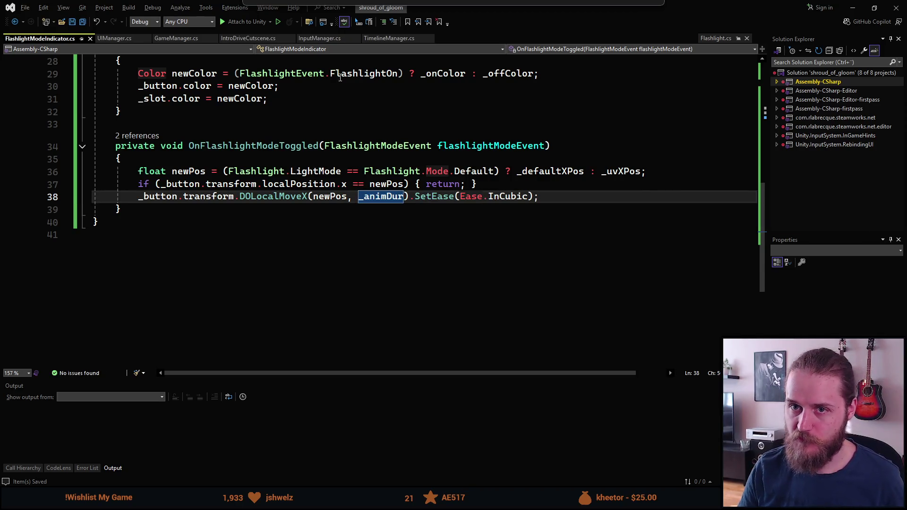
key(alt+Tab)
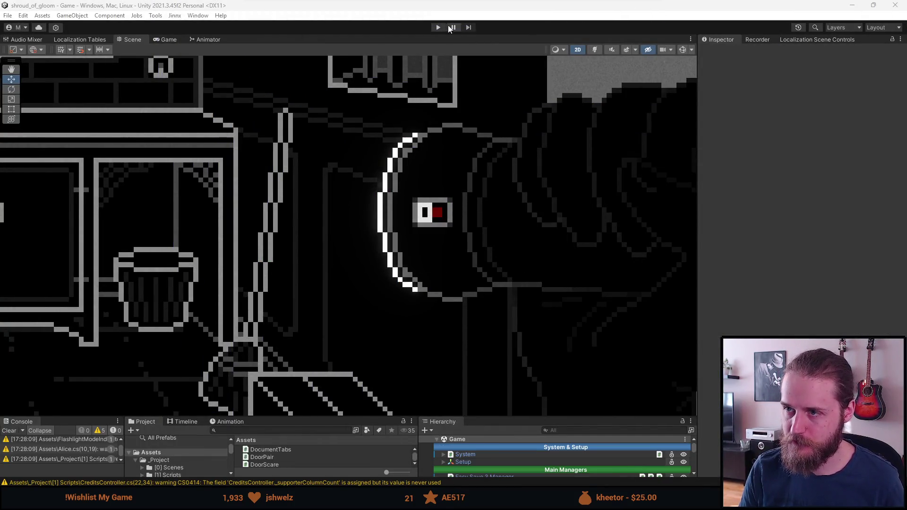
- Start play mode again once the script assemblies have reloaded
click(438, 27)
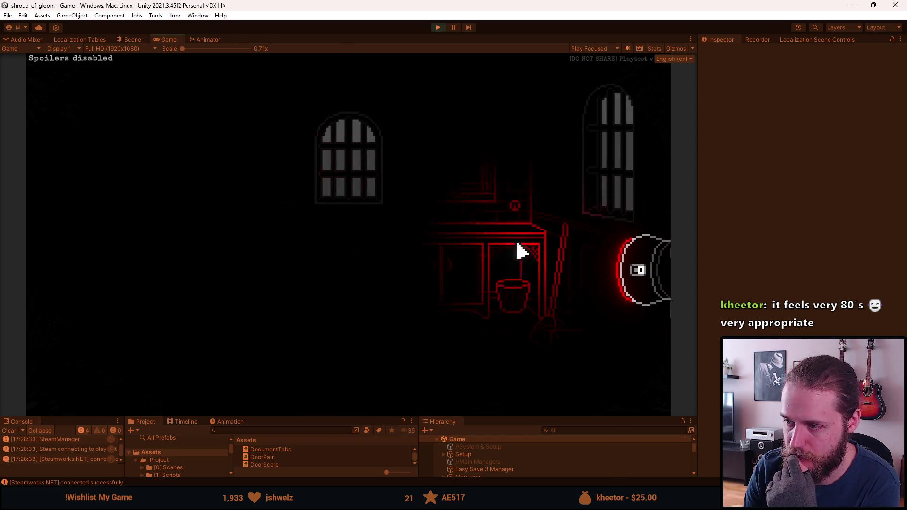
- Turn the flashlight on, off and on again in the dark kitchen, switch to UV, then pause
click(303, 261)
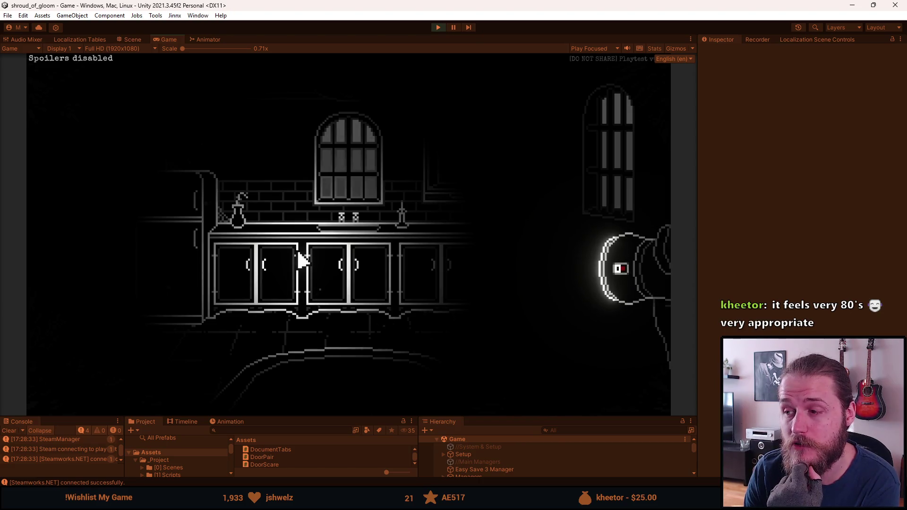
click(567, 283)
click(598, 289)
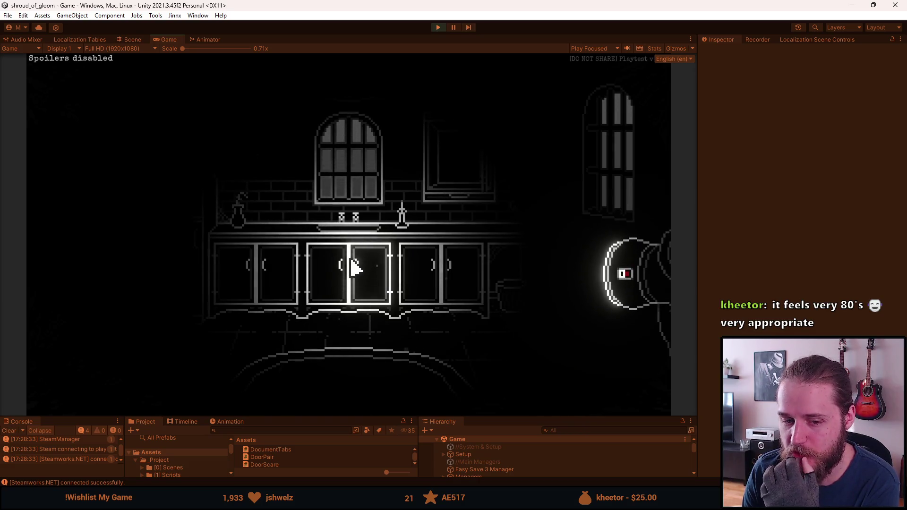
click(343, 243)
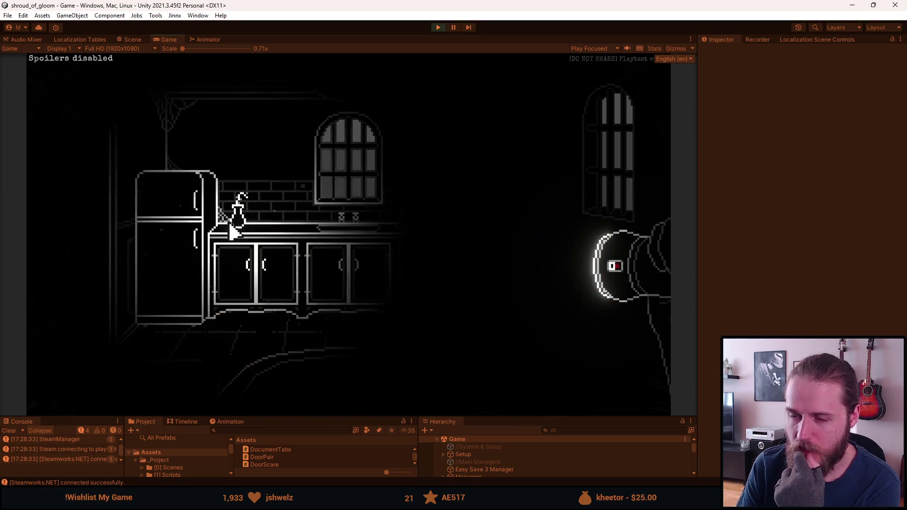
key(Escape)
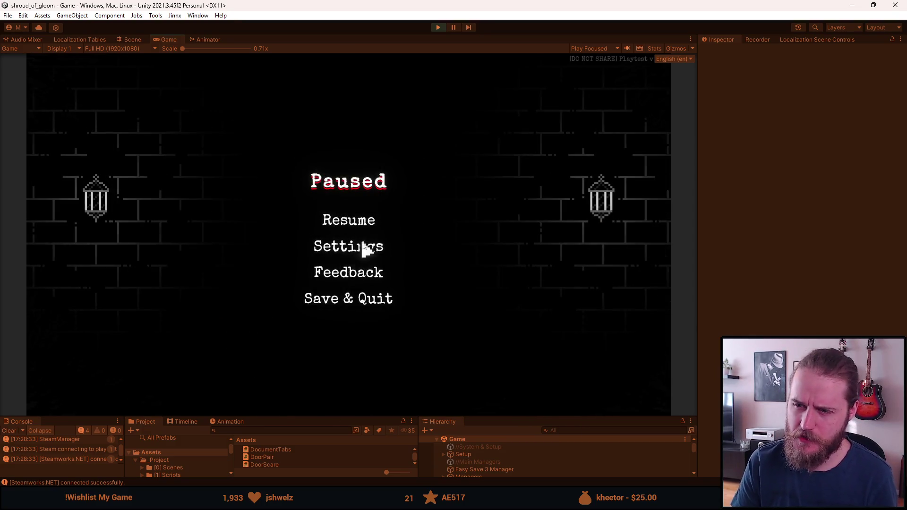
- Review the light-mode binding under Settings > Controls, then back out and resume the game
click(362, 245)
click(362, 246)
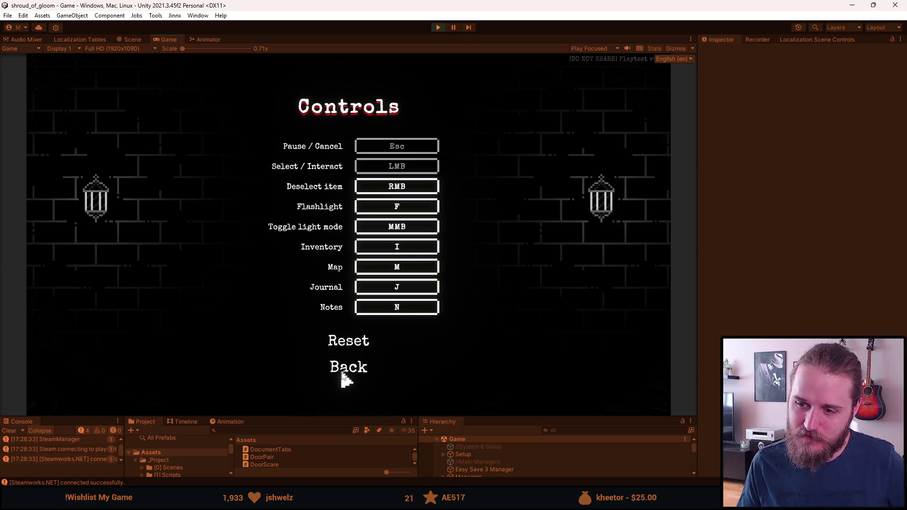
click(341, 368)
click(360, 331)
click(359, 221)
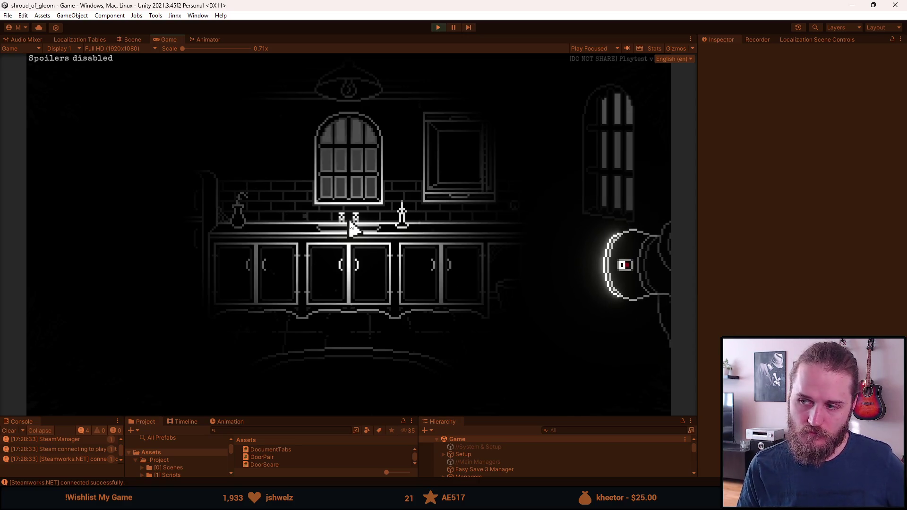
- Switch the flashlight to UV and back to white, then flip the kitchen light switch on
click(350, 226)
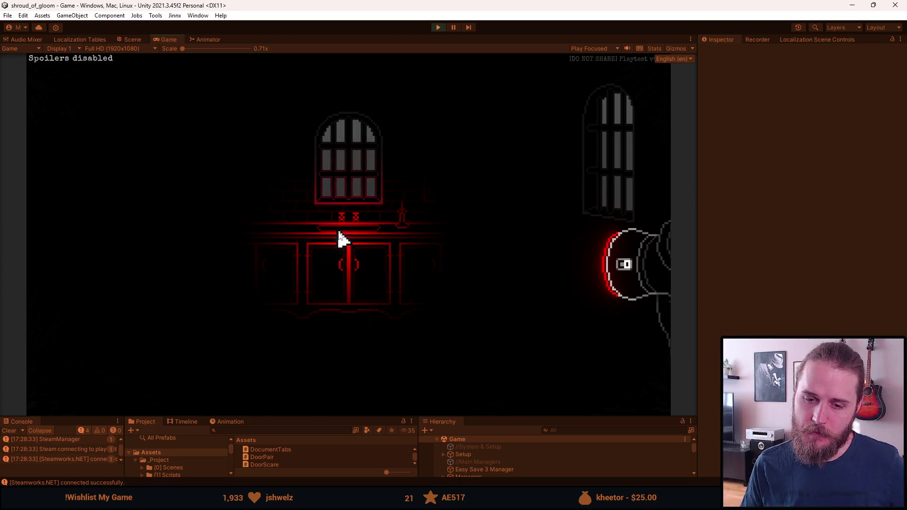
click(339, 231)
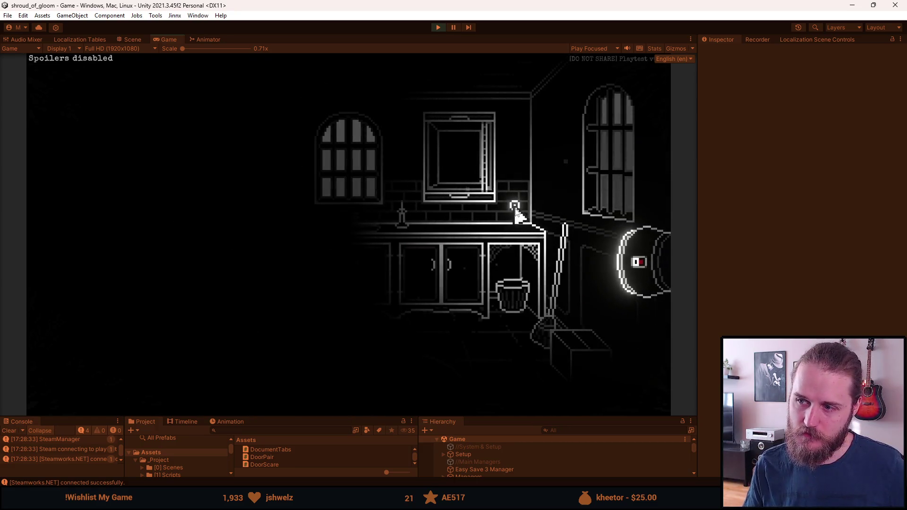
click(516, 210)
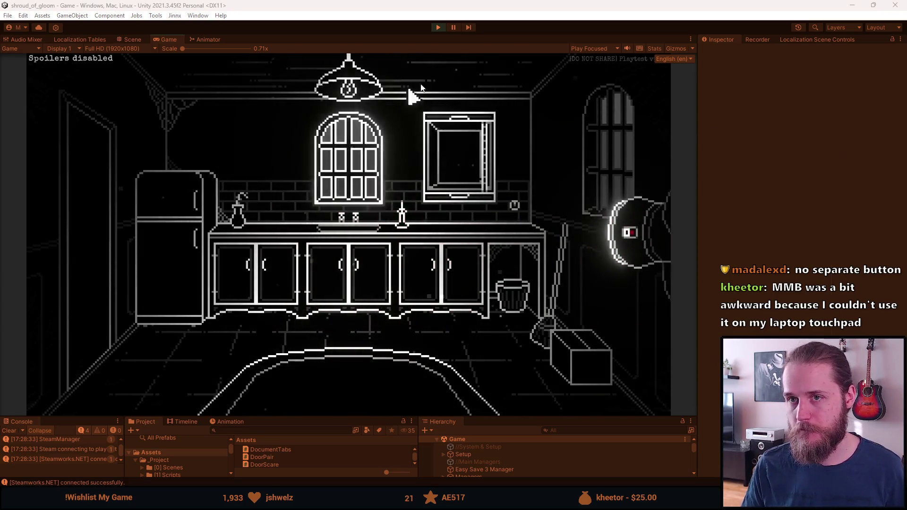
- Stop play mode and bring up FlashlightModeIndicator.cs in Visual Studio, scrolled up to line 15
click(438, 27)
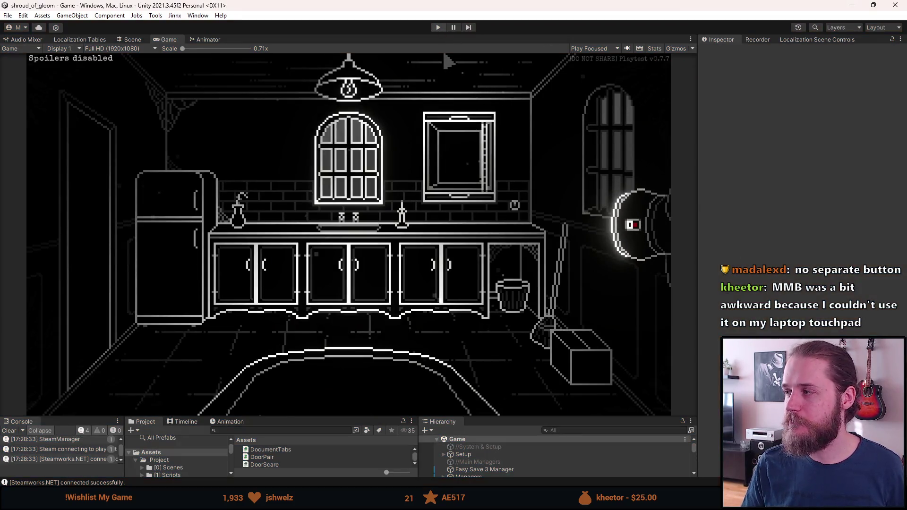
key(alt+Tab)
scroll(407, 286, up, 5)
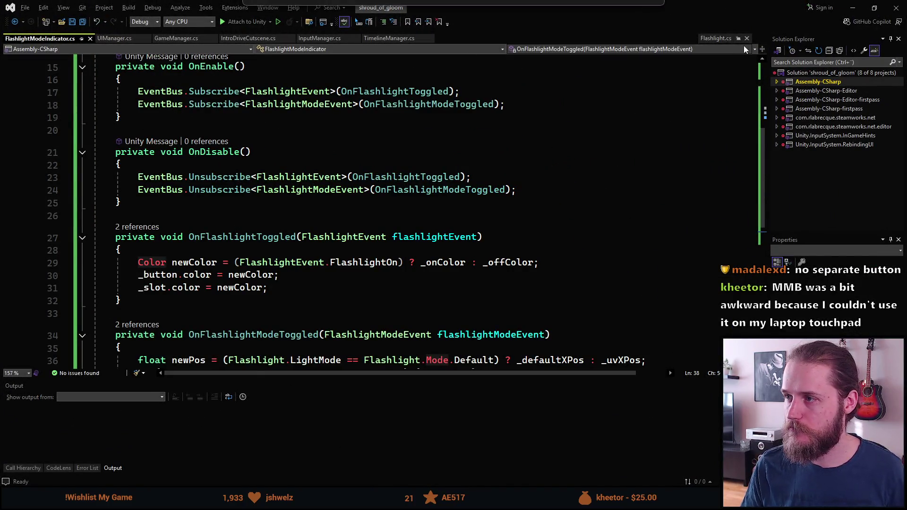
- Switch to the Flashlight.cs tab and pin it among the open documents
click(718, 39)
right_click(725, 42)
click(636, 120)
right_click(730, 39)
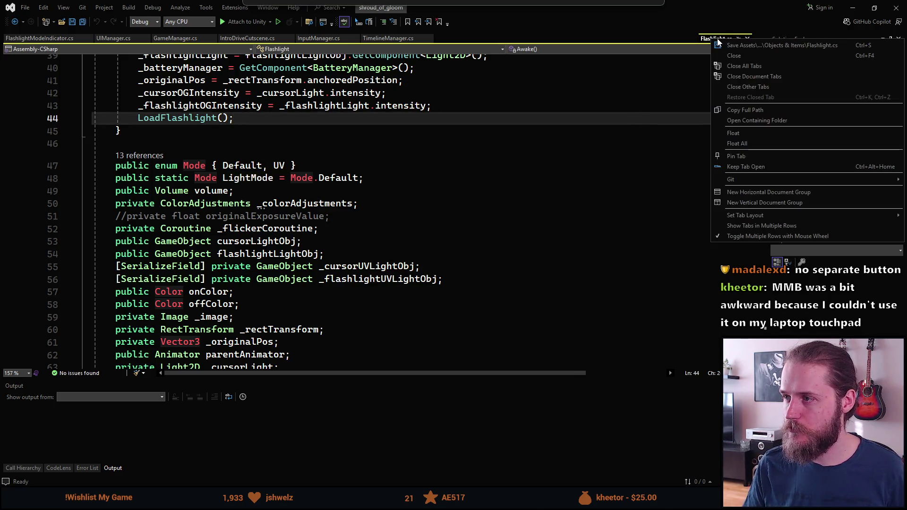
click(730, 39)
click(738, 38)
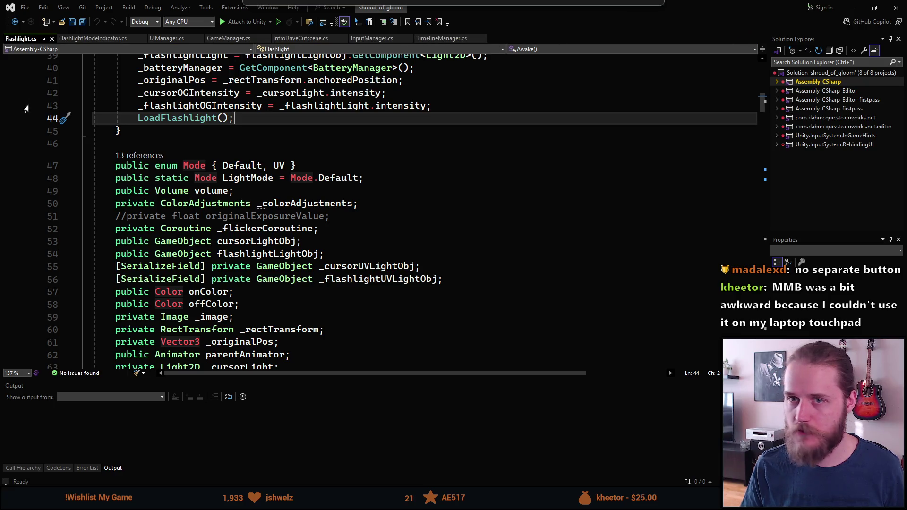
- Scroll through Flashlight.cs, including the ModeKeybindingPressed method
scroll(300, 182, down, 20)
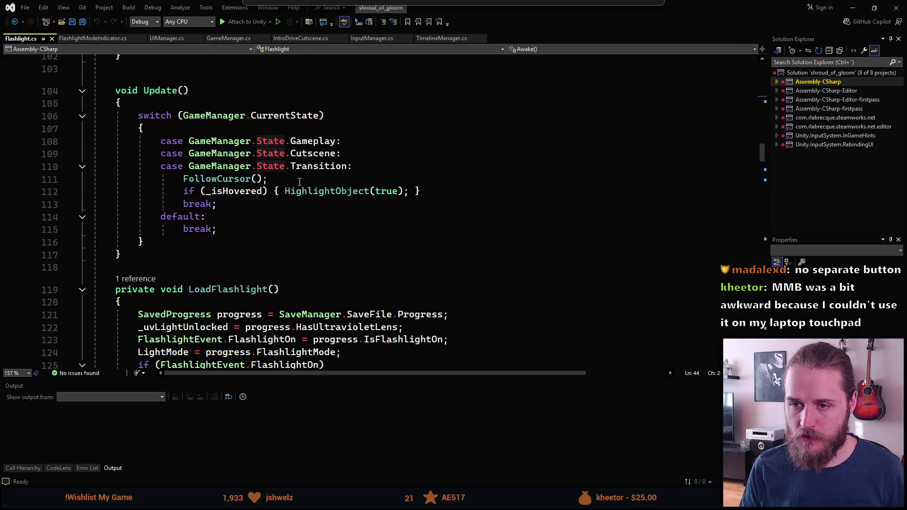
scroll(299, 182, down, 15)
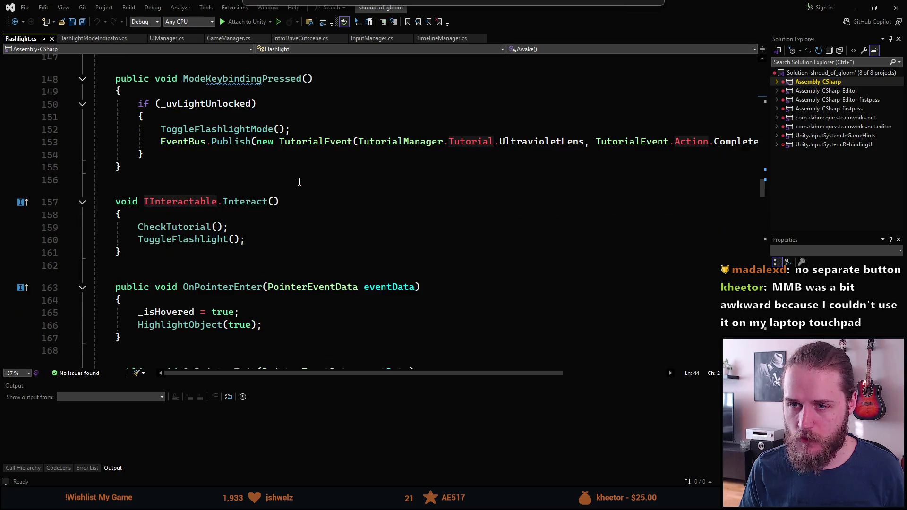
scroll(299, 182, up, 7)
click(227, 270)
scroll(227, 272, down, 11)
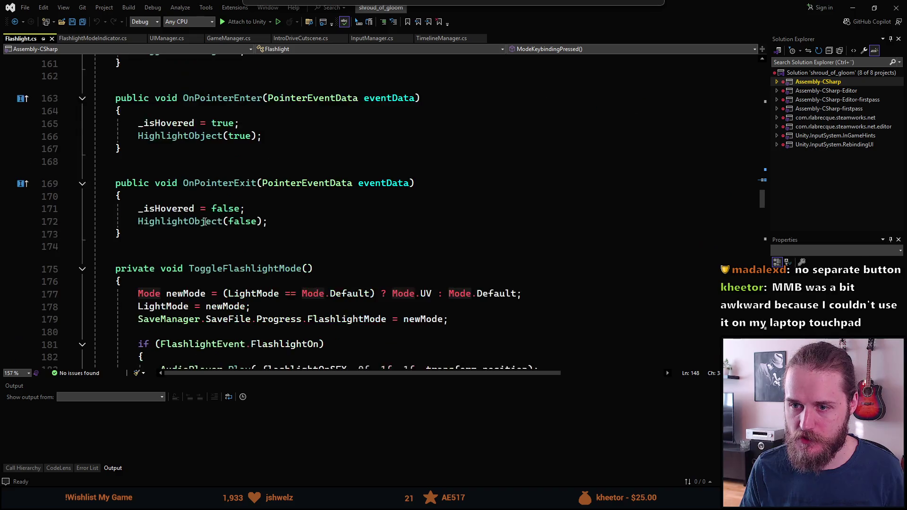
scroll(205, 222, down, 2)
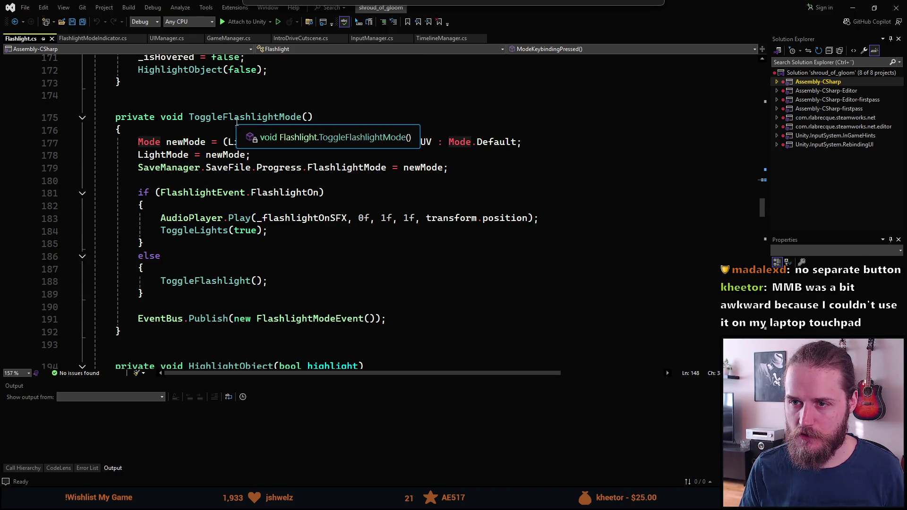
scroll(251, 234, down, 4)
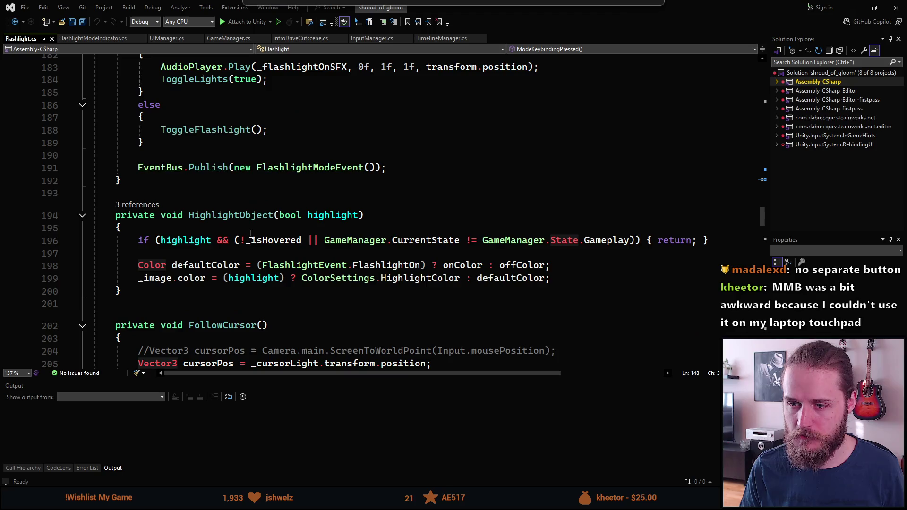
scroll(251, 234, up, 20)
scroll(252, 241, up, 10)
scroll(253, 239, down, 9)
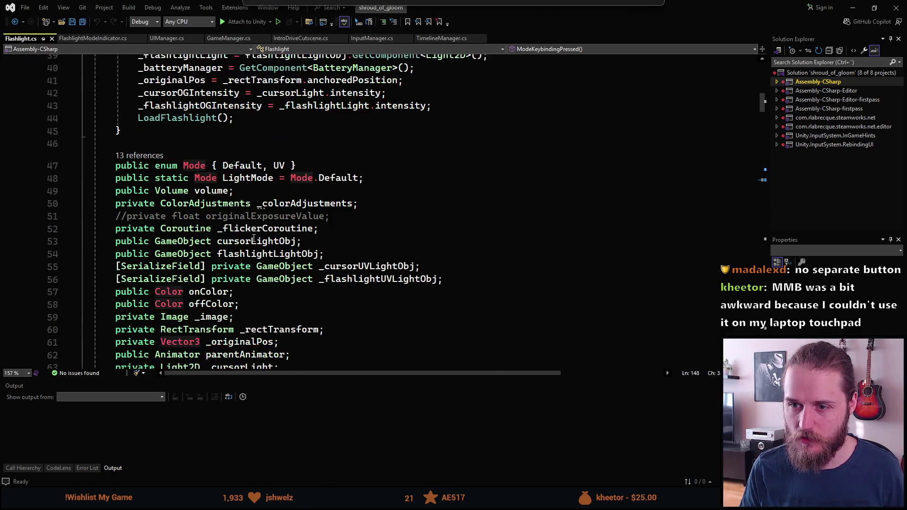
scroll(212, 203, down, 1)
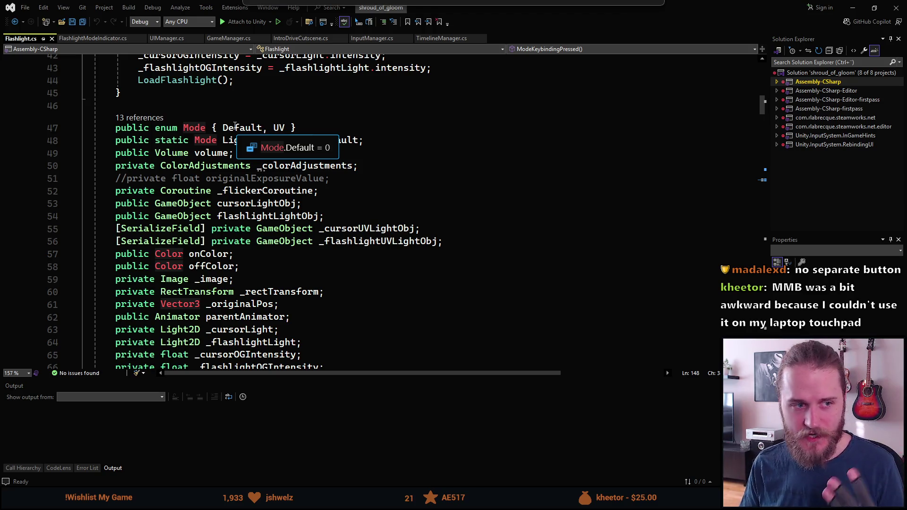
- Highlight the Default and UV Mode enum values, then list every usage of FlashlightEvent
click(250, 128)
double_click(274, 128)
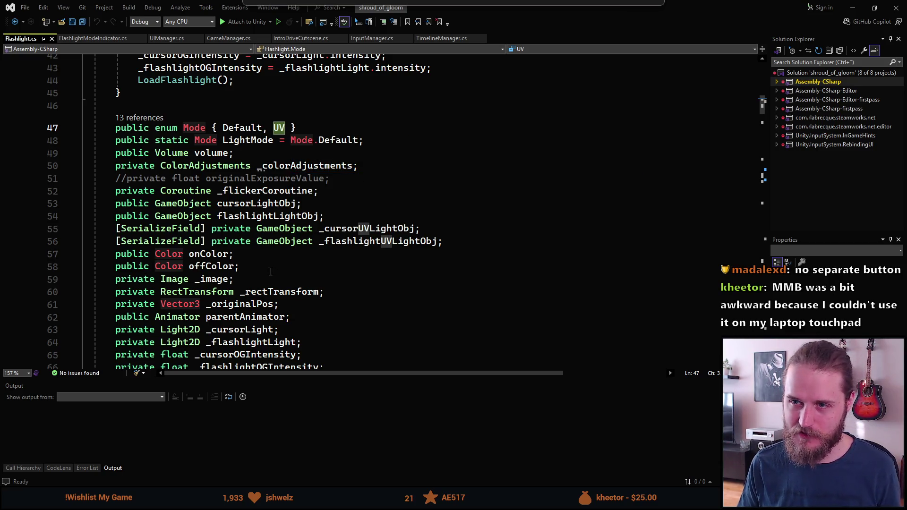
scroll(219, 286, up, 14)
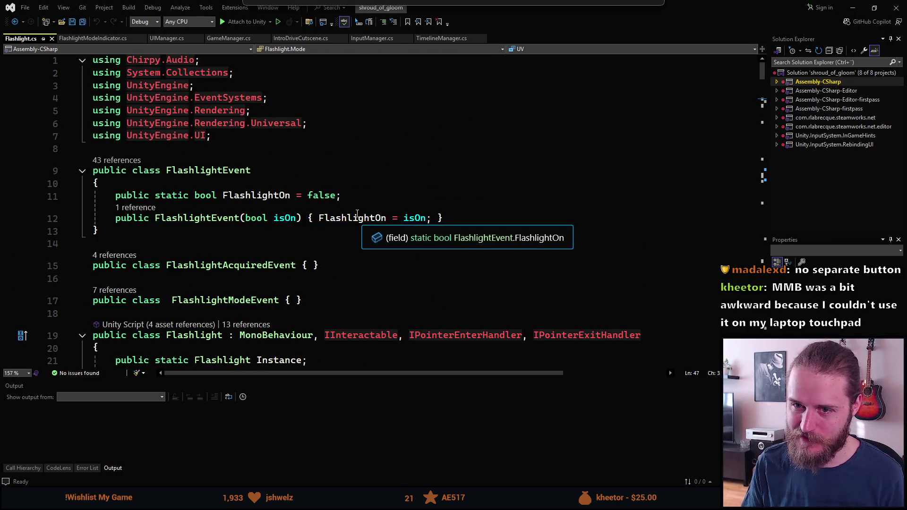
click(133, 160)
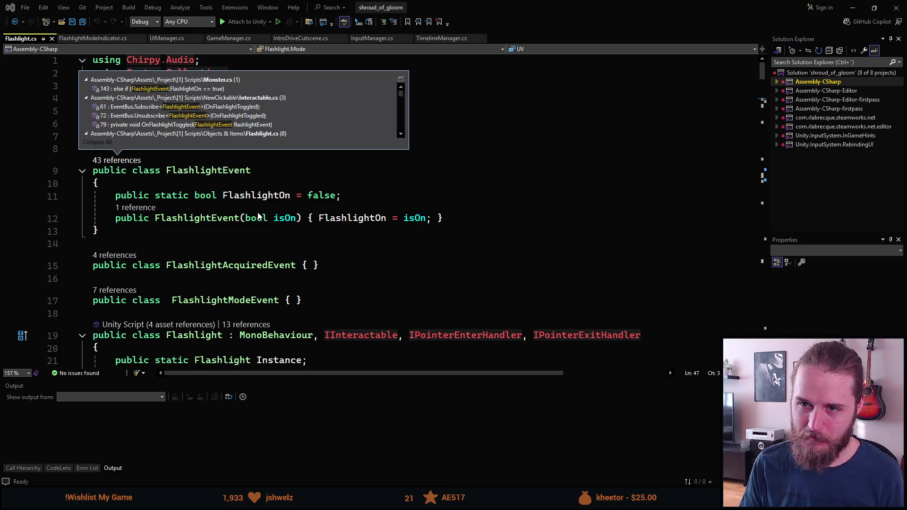
- Close the FlashlightEvent usage list and scroll down to the ToggleFlashlight method at line 220
scroll(217, 130, down, 6)
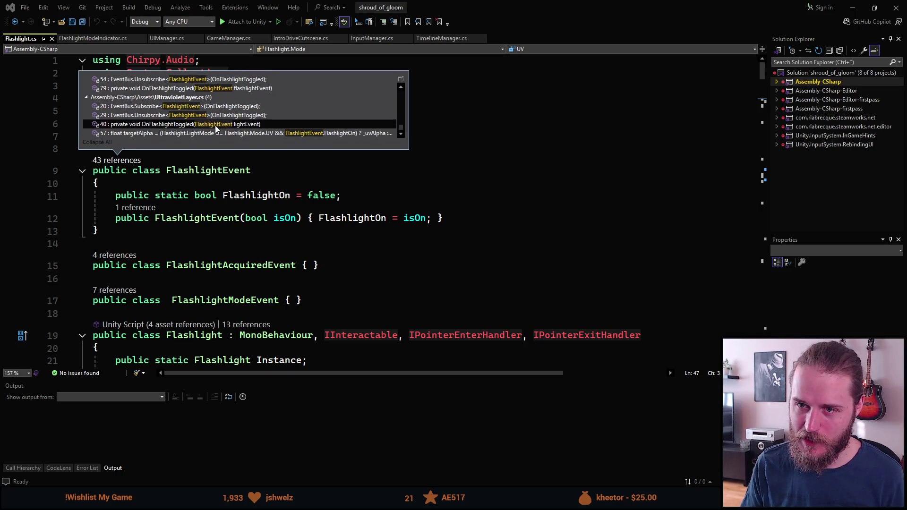
click(260, 217)
scroll(293, 213, down, 10)
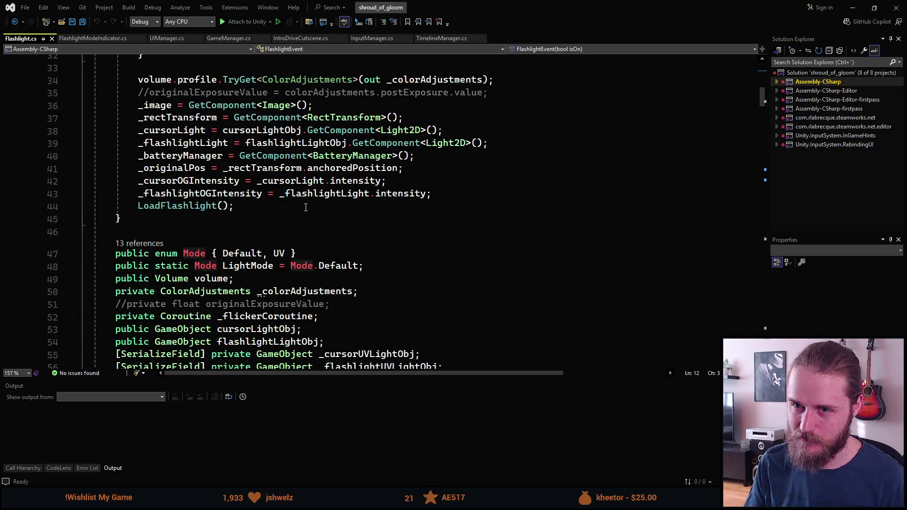
scroll(305, 207, up, 6)
scroll(306, 207, down, 3)
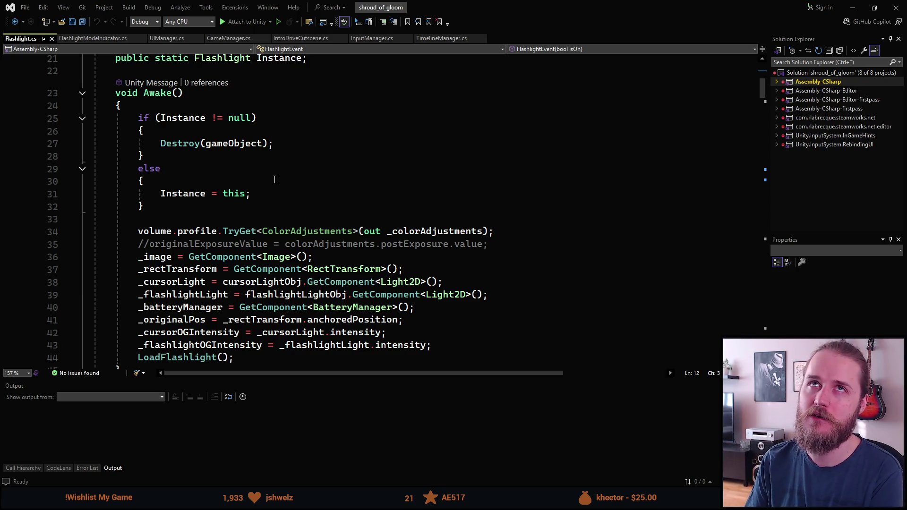
scroll(253, 178, up, 2)
scroll(265, 182, down, 11)
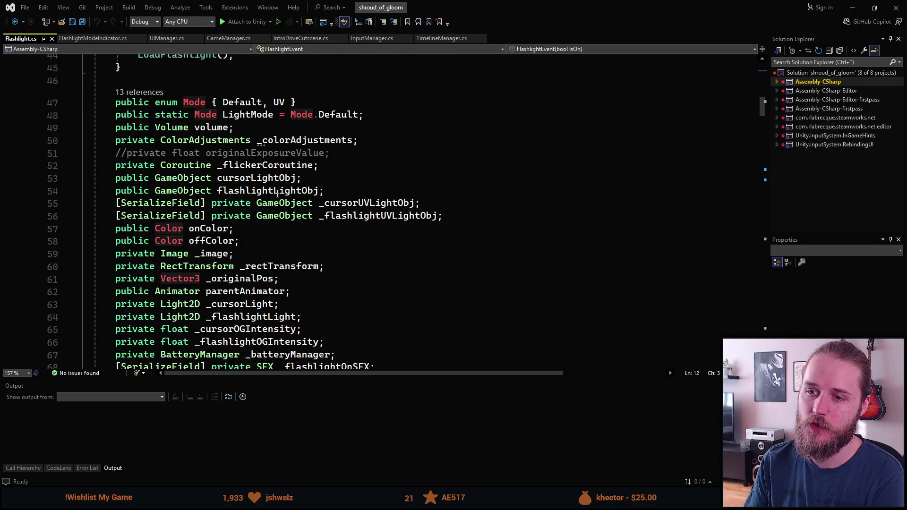
scroll(276, 184, down, 4)
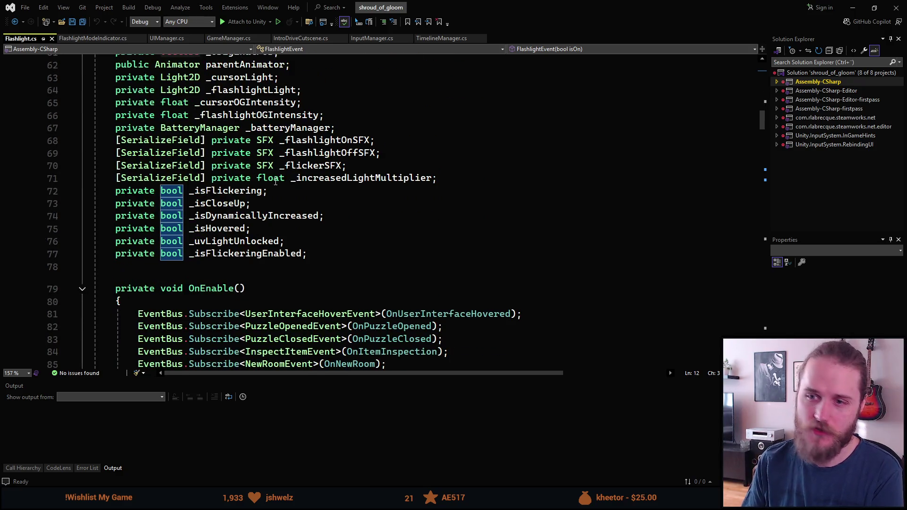
scroll(276, 183, down, 14)
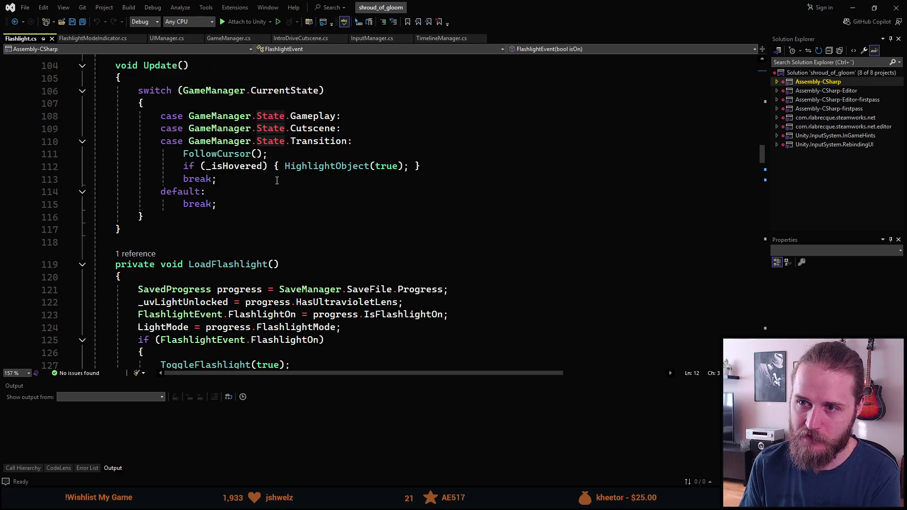
scroll(277, 180, down, 8)
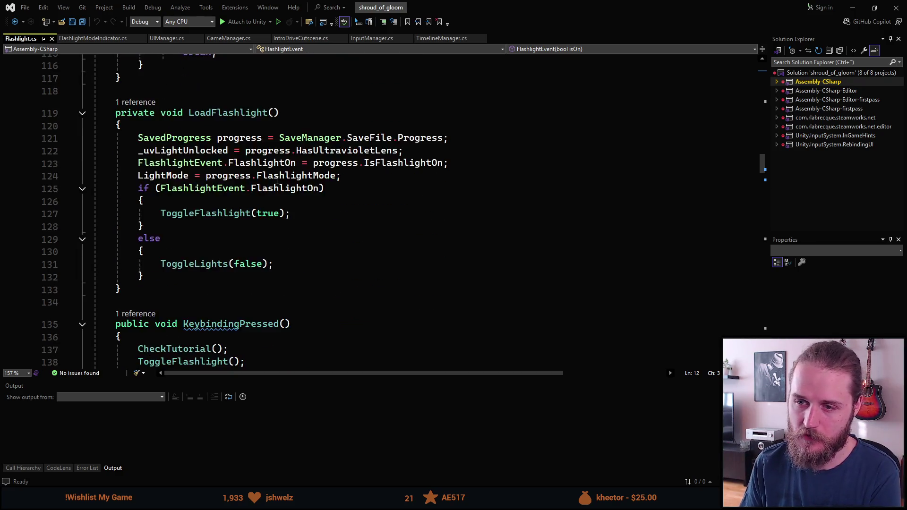
scroll(277, 180, down, 13)
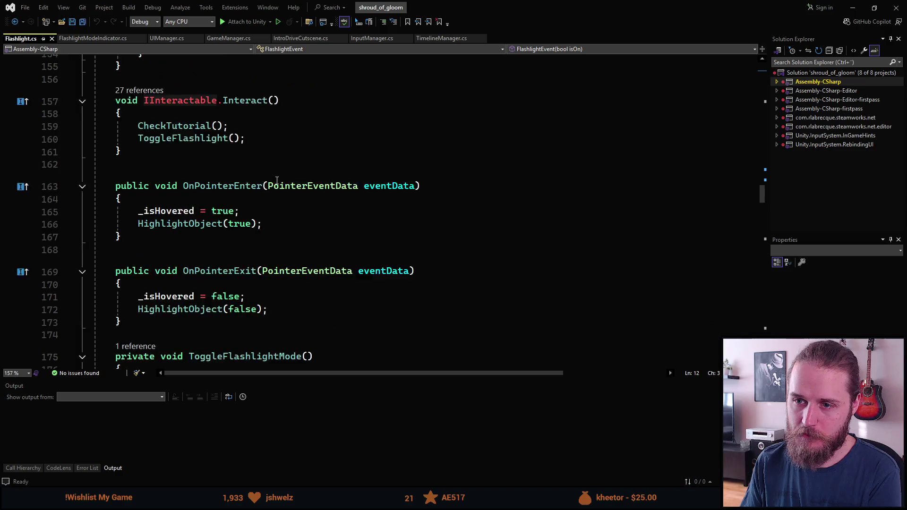
scroll(277, 180, down, 1)
scroll(245, 167, down, 11)
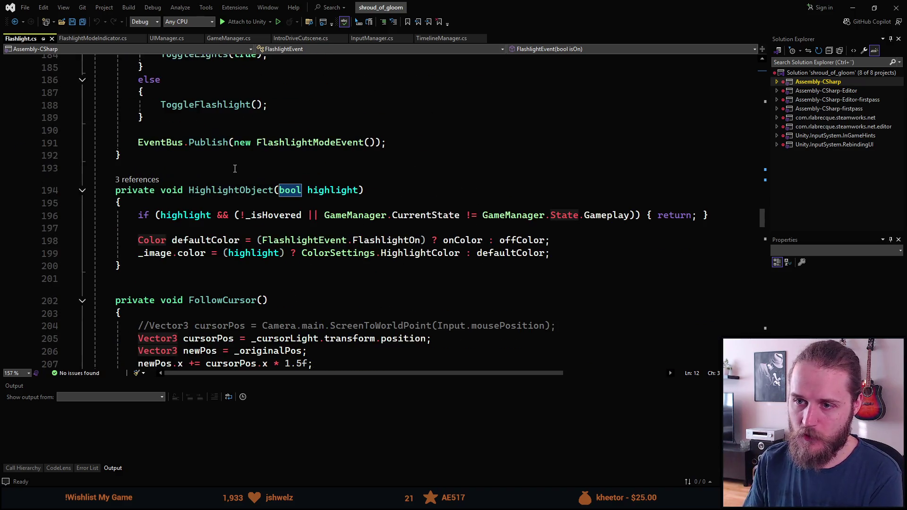
scroll(248, 198, down, 3)
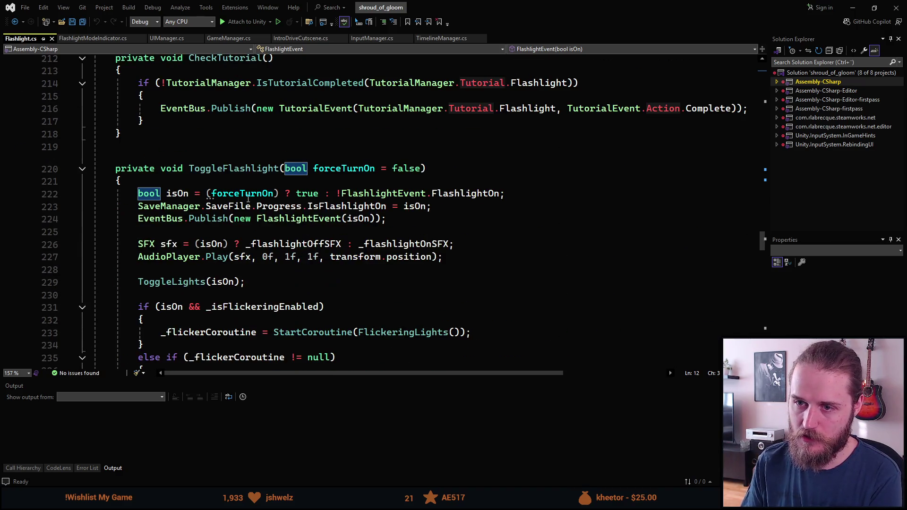
- Open ToggleFlashlight's 4 references and jump to the ToggleFlashlight(true) call on line 127
click(248, 170)
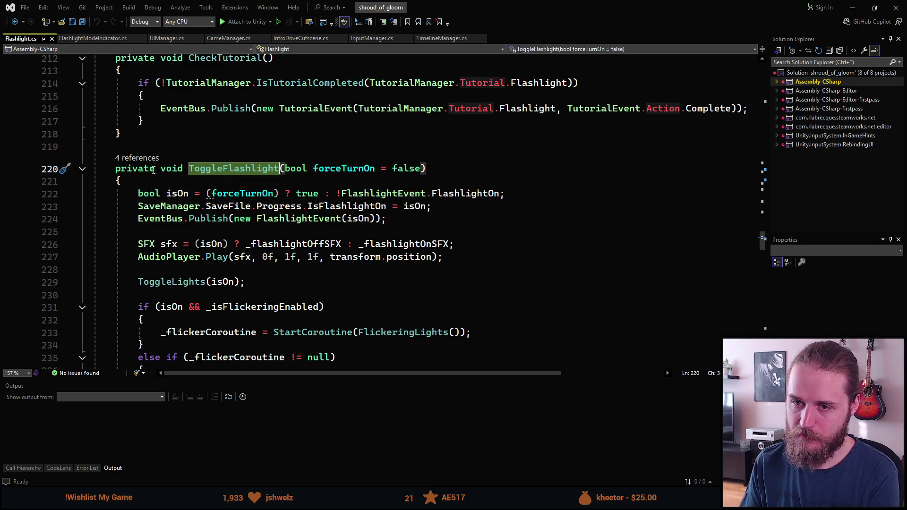
click(143, 158)
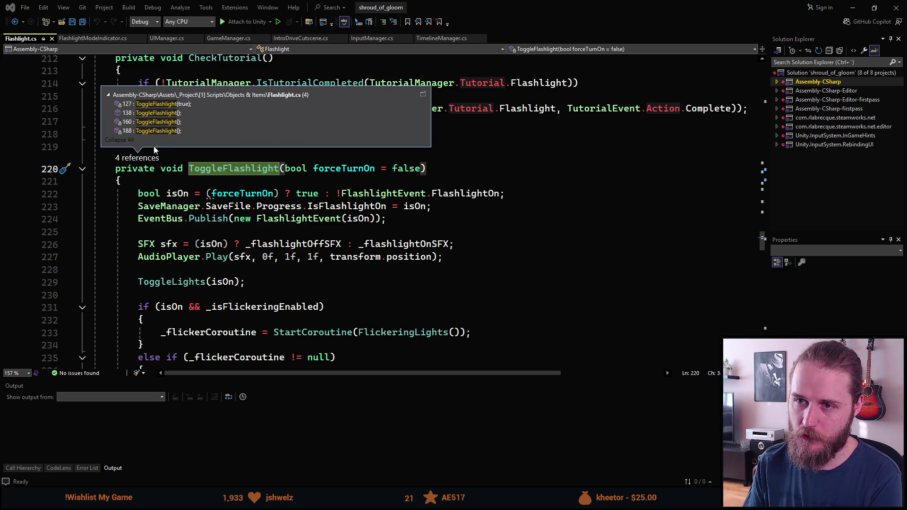
click(155, 104)
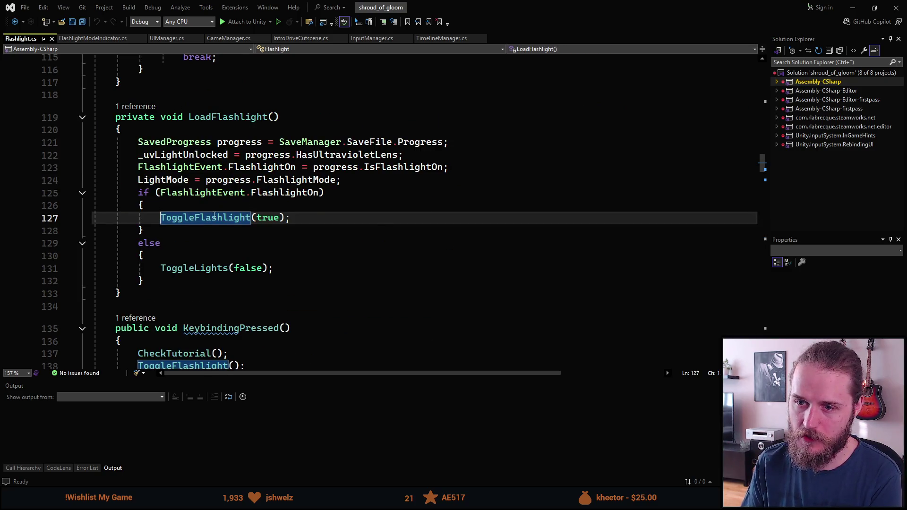